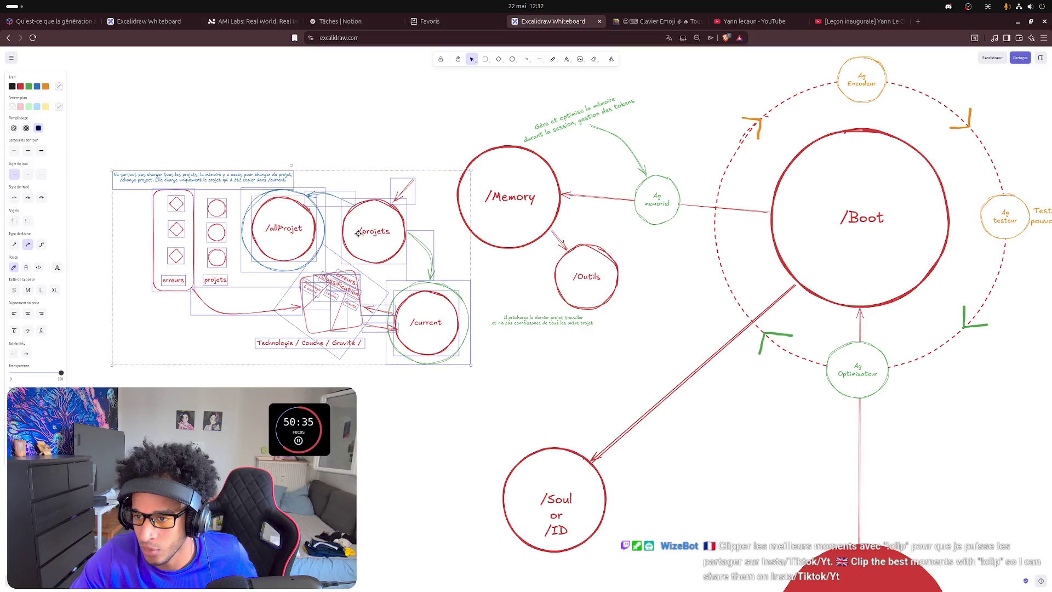
- Rotate the project cluster about 30° clockwise and move it up beside /Memory
left_click_drag(291, 166, 347, 197)
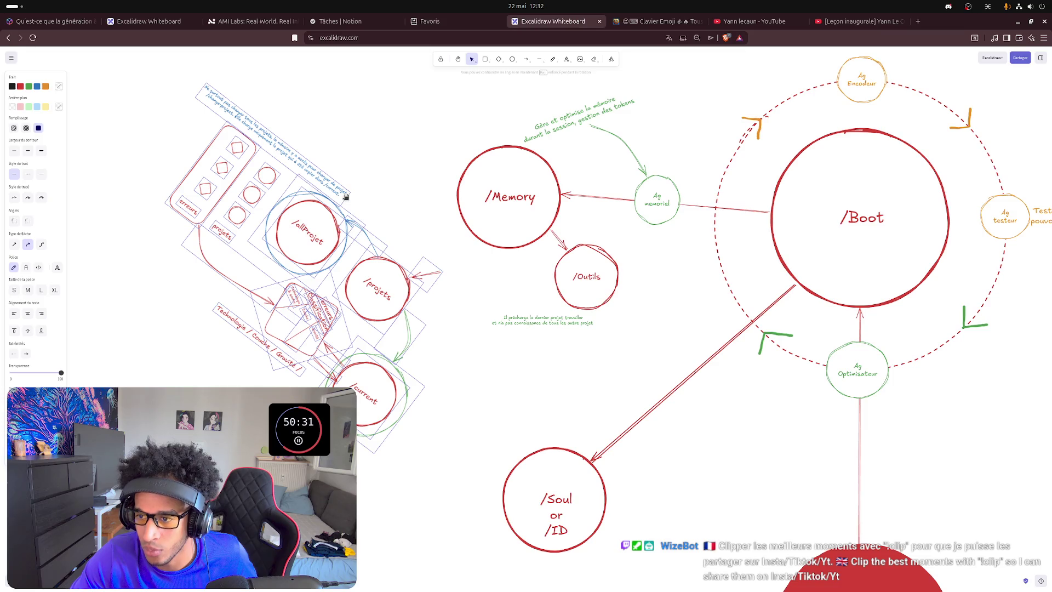
left_click_drag(389, 297, 399, 231)
left_click(357, 384)
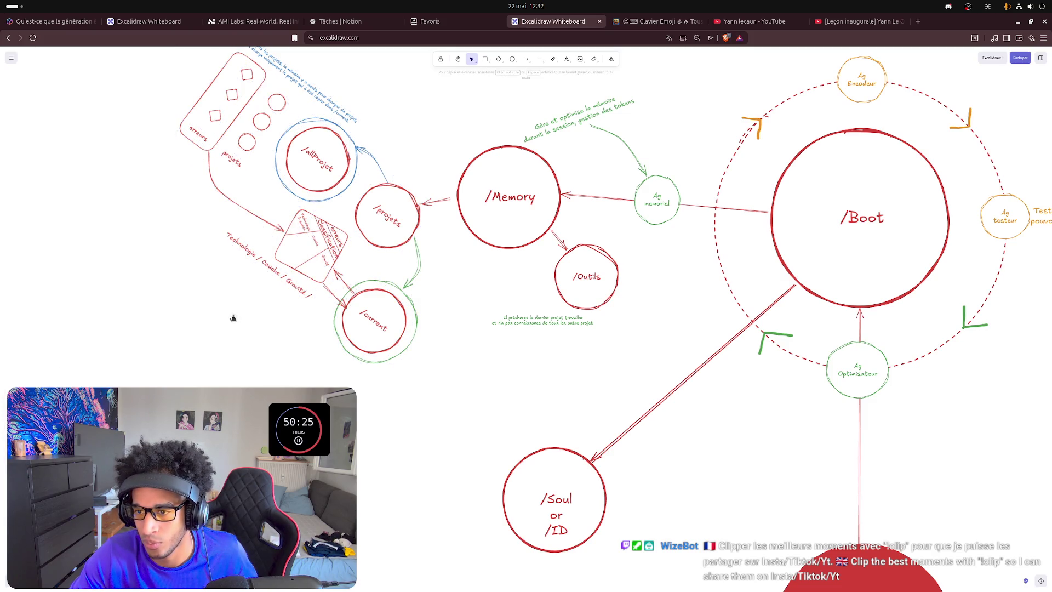
- Turn the /projets and /current circles back upright within the tilted cluster
left_click_drag(234, 318, 293, 353)
left_click(468, 224)
left_click_drag(471, 221, 451, 214)
left_click(545, 417)
left_click(449, 386)
left_click_drag(458, 328, 434, 316)
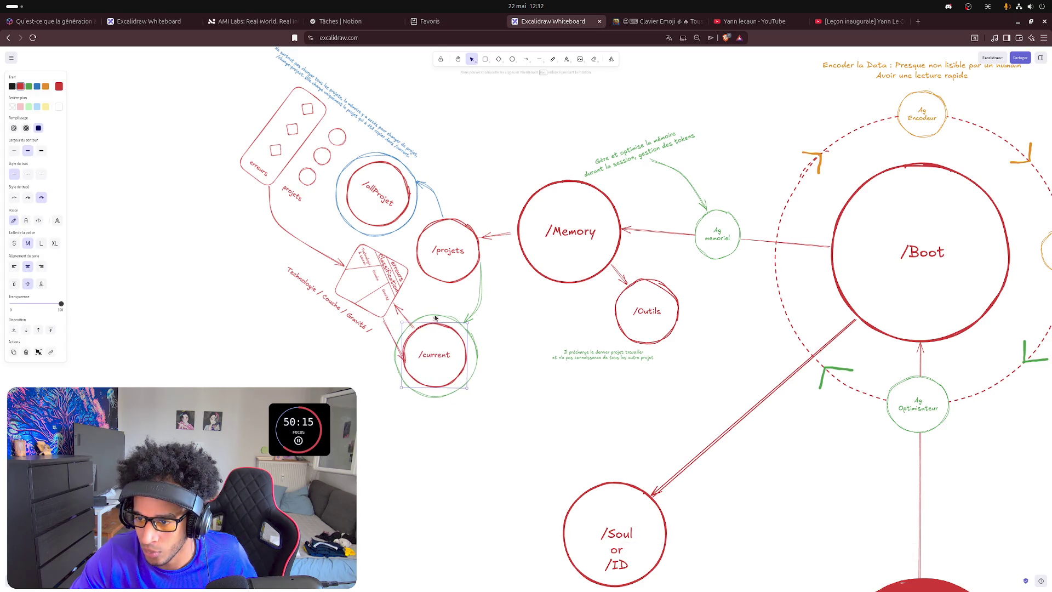
- Adjust the endpoint of the arrow next to the /current circle
left_click(379, 366)
left_click(404, 357)
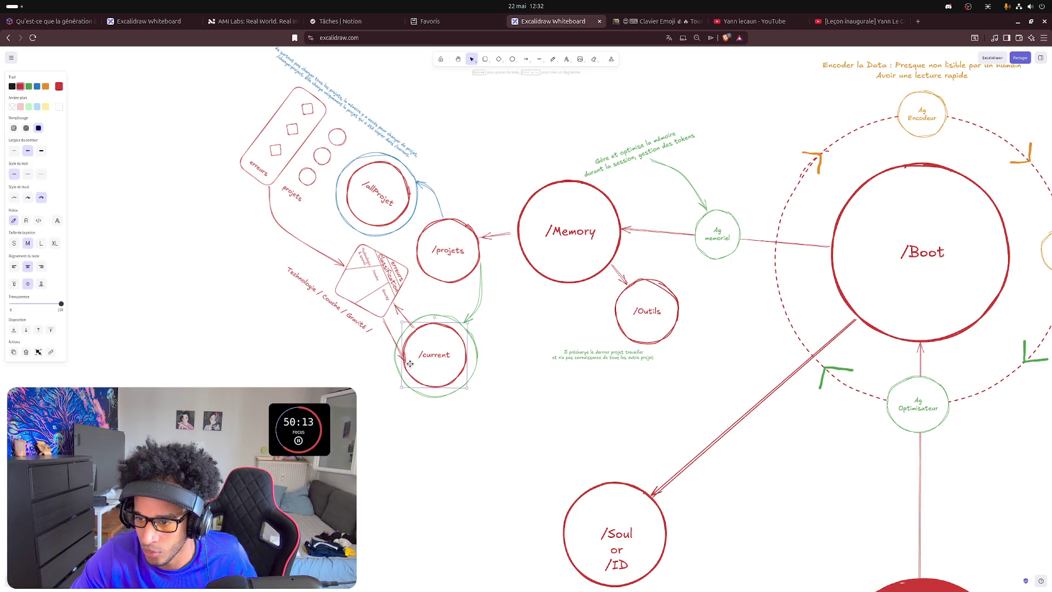
left_click(391, 336)
left_click_drag(405, 351, 405, 344)
key("Escape")
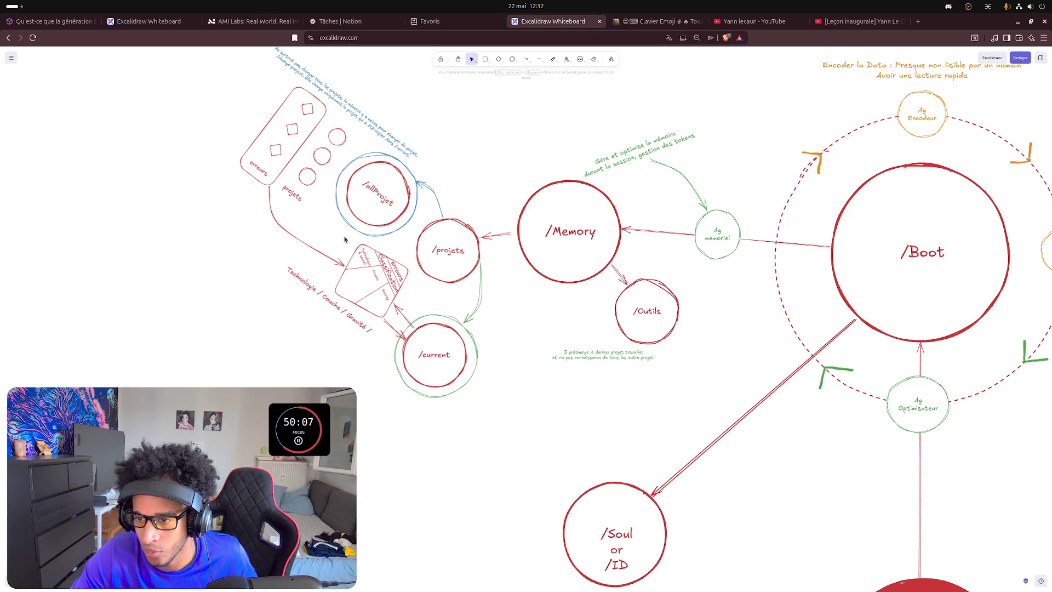
- Rotate the erreurs classification diamond group back upright
left_click_drag(321, 235, 425, 321)
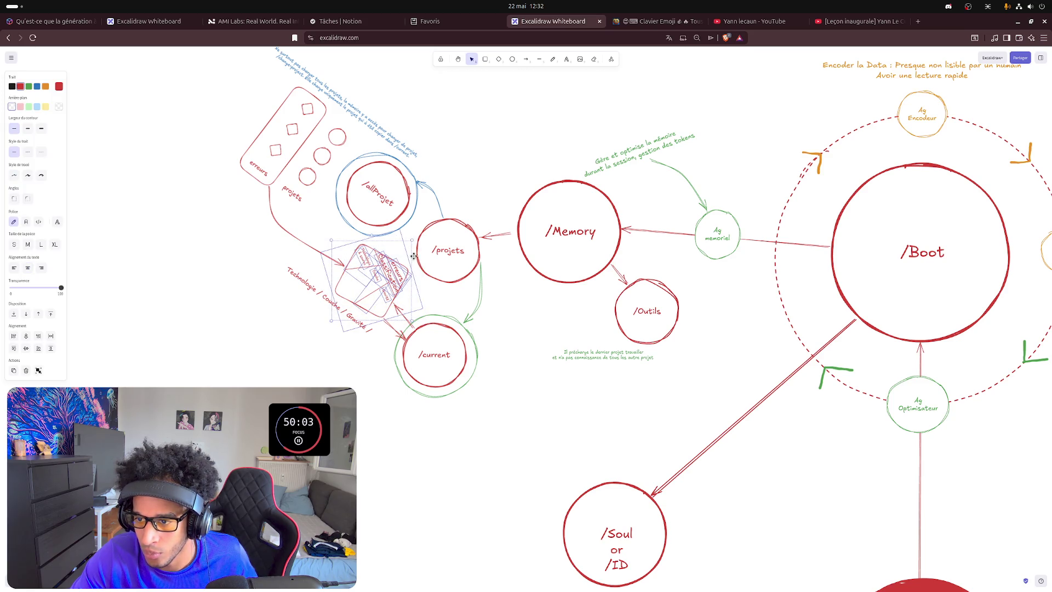
left_click_drag(371, 237, 288, 246)
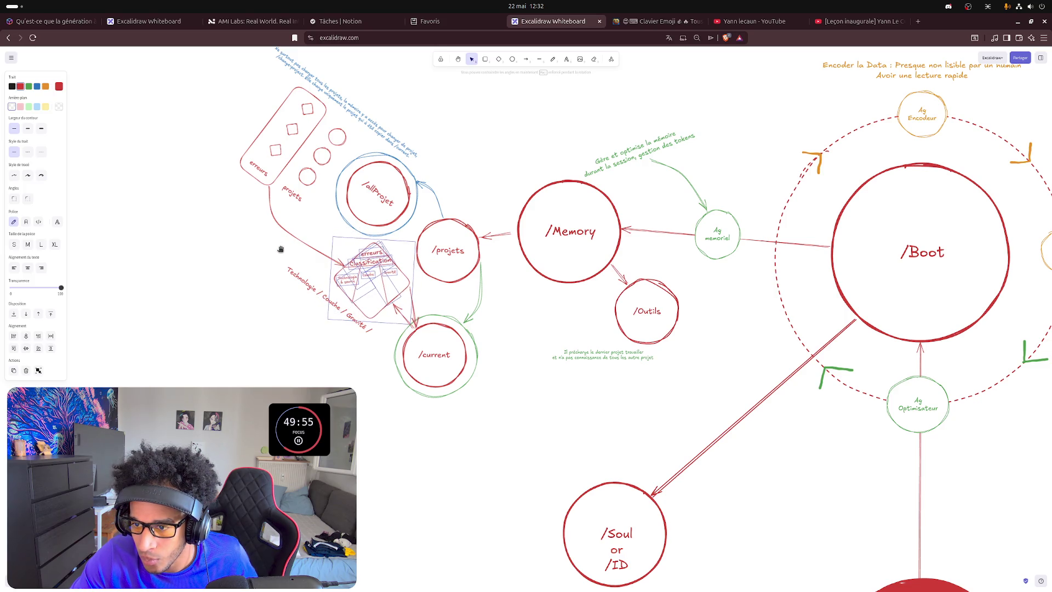
left_click_drag(288, 247, 276, 251)
left_click(277, 251)
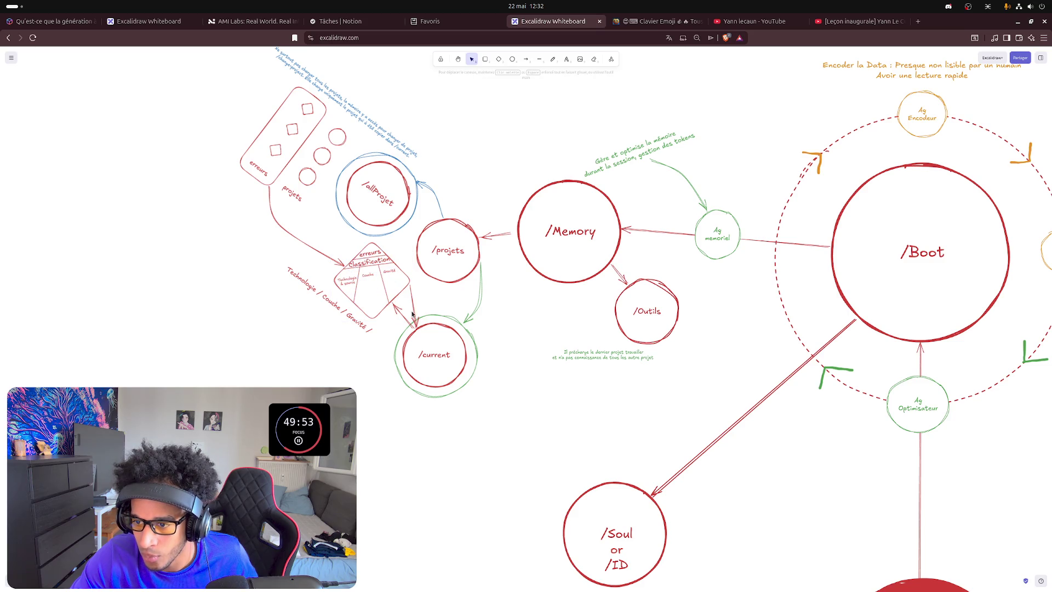
- Reattach the arrow's start to the diamond's bottom corner above /current
left_click(409, 288)
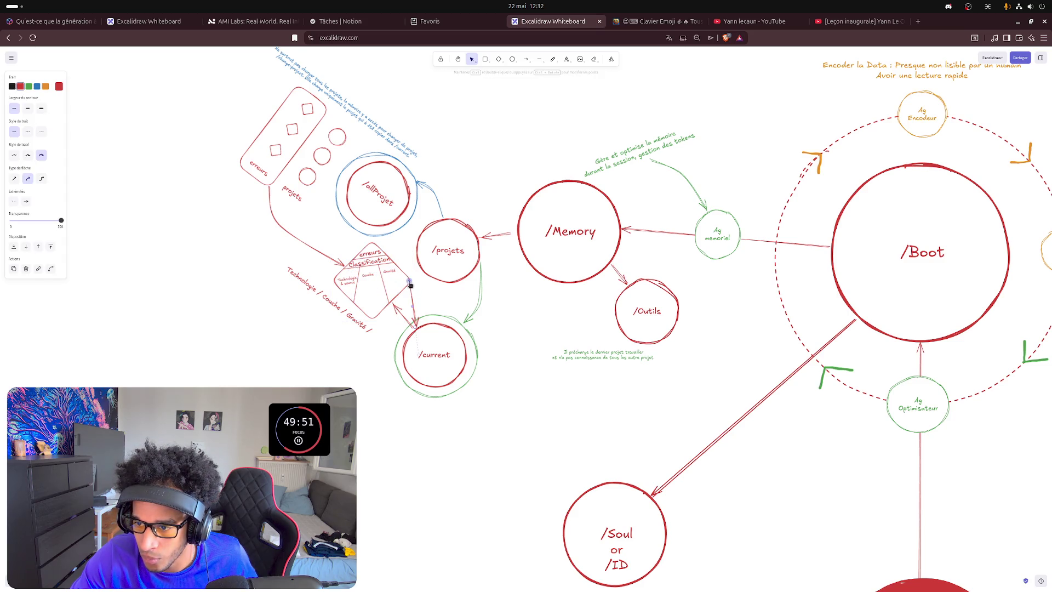
left_click_drag(410, 285, 380, 311)
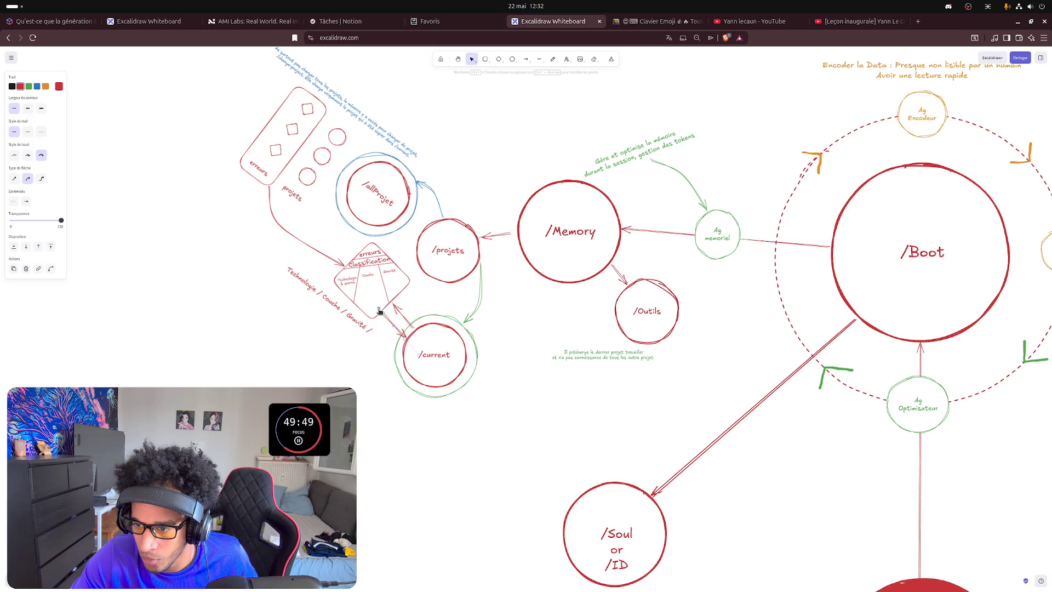
left_click(365, 375)
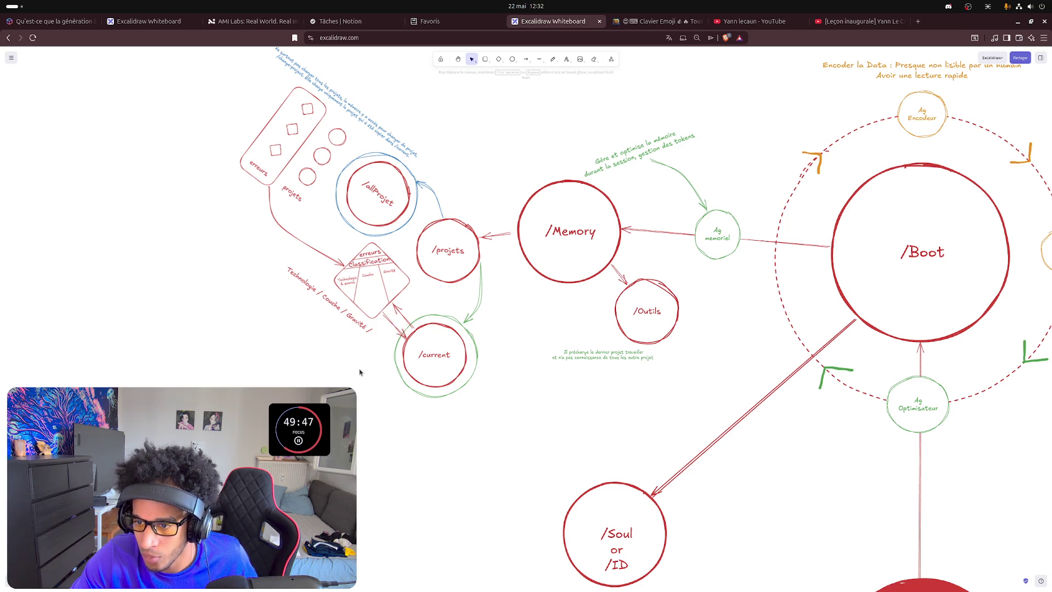
scroll(372, 273, "up", 3)
scroll(372, 273, "up", 5)
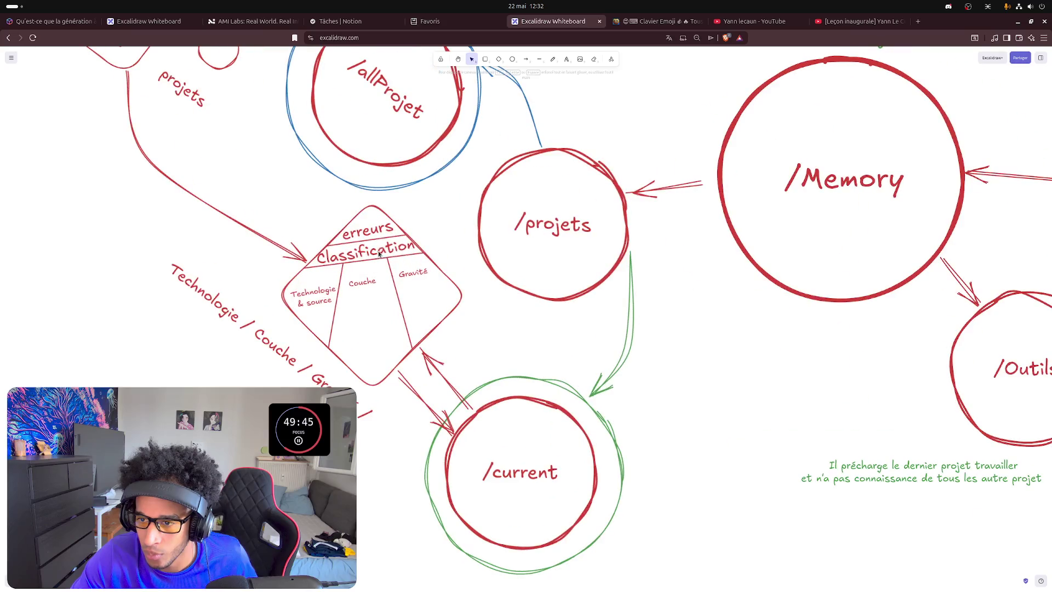
- Nudge the erreurs heading into place and level the divider line beneath it
left_click(372, 236)
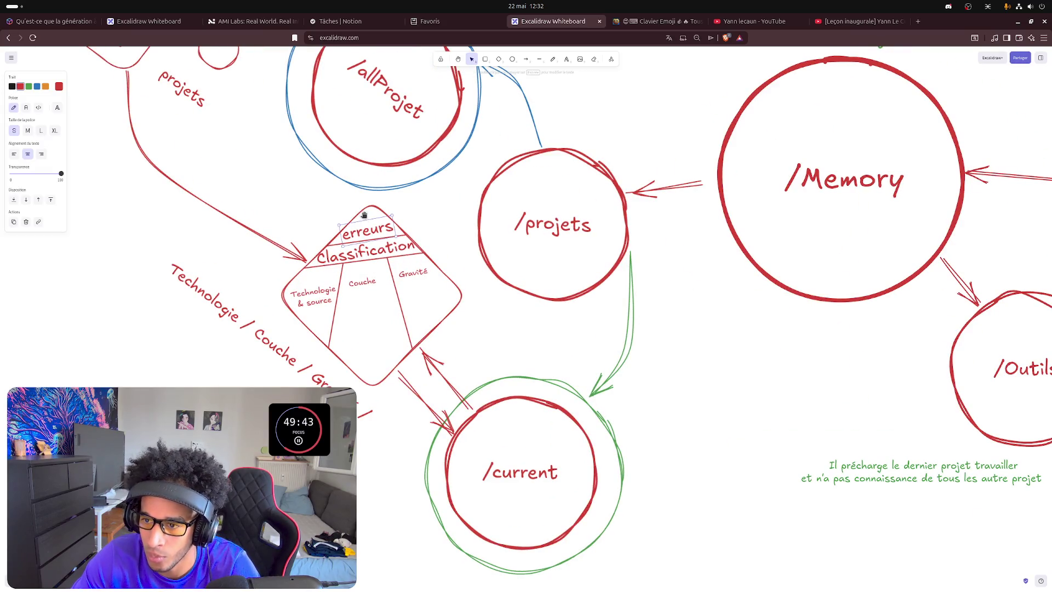
left_click_drag(365, 218, 370, 218)
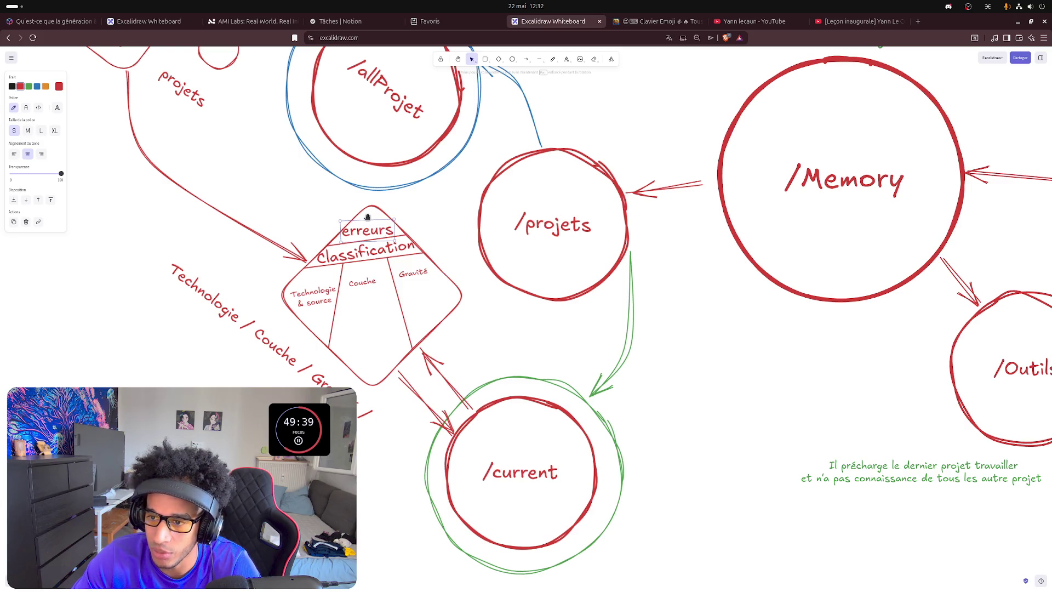
left_click_drag(369, 216, 370, 217)
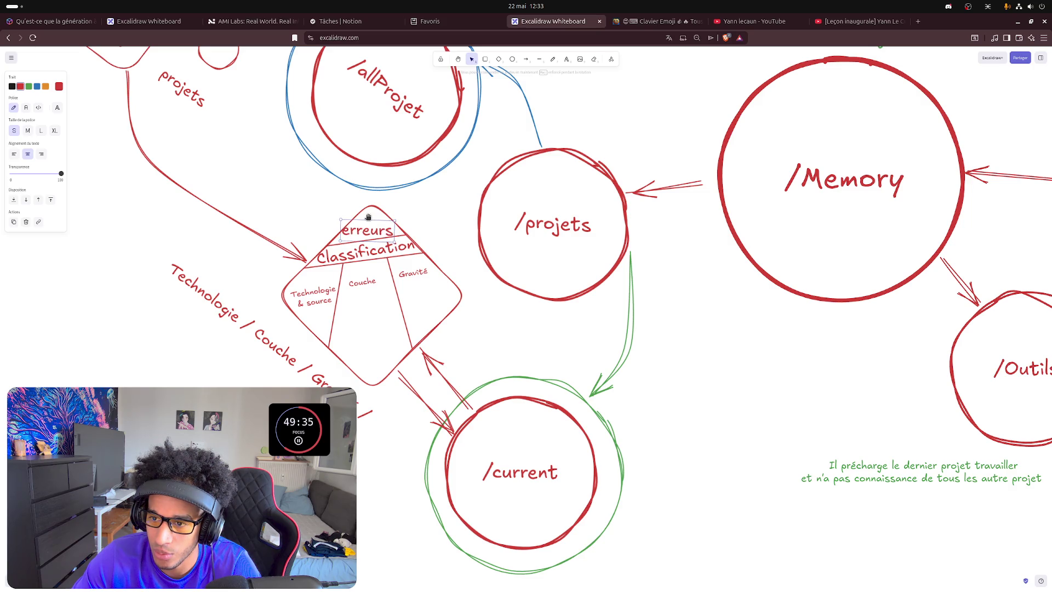
left_click_drag(370, 217, 375, 229)
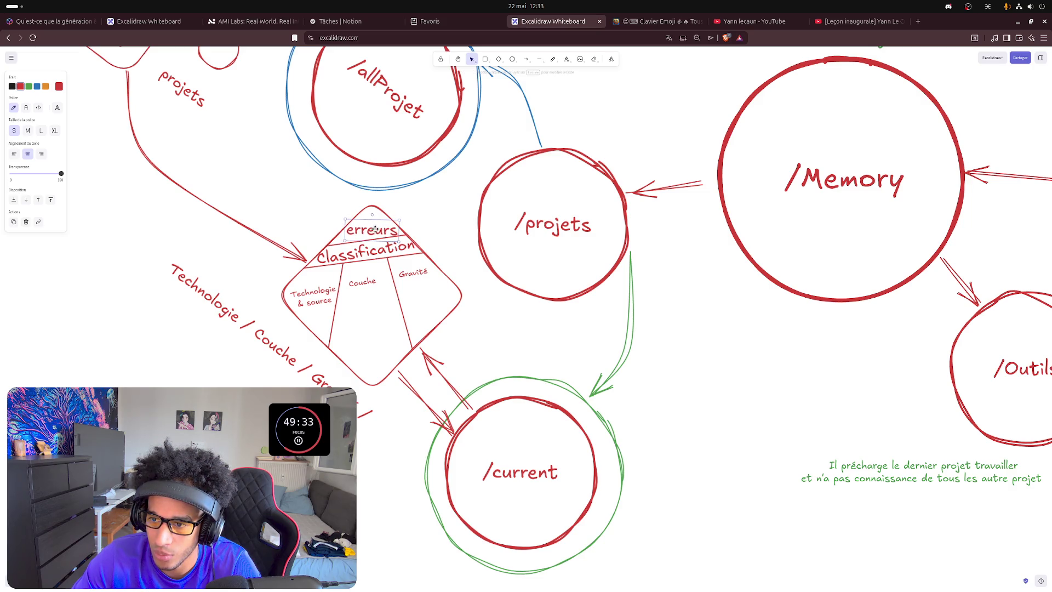
left_click(454, 212)
left_click(400, 237)
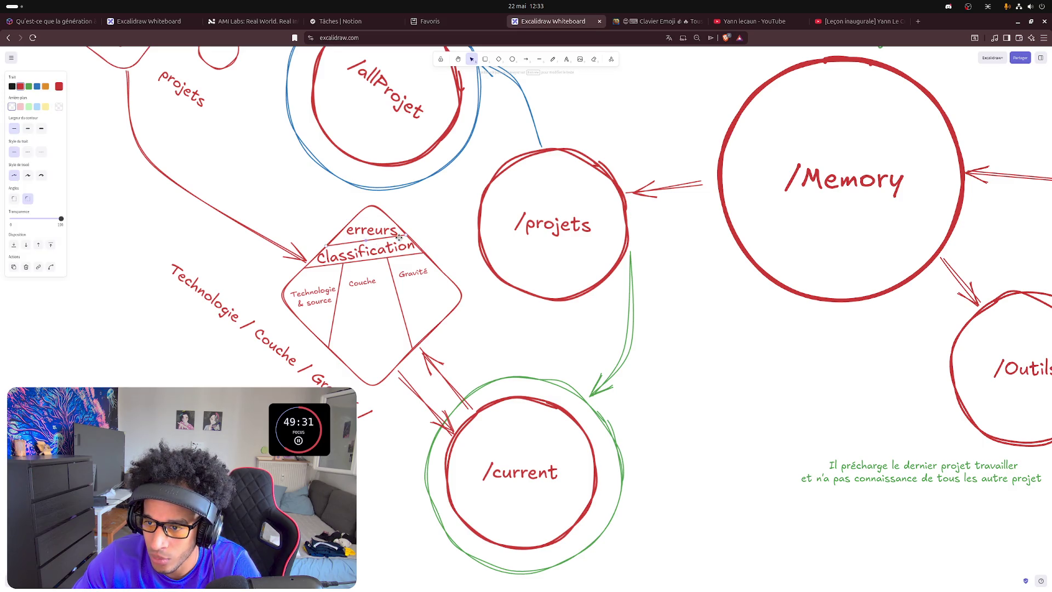
left_click_drag(406, 239, 407, 241)
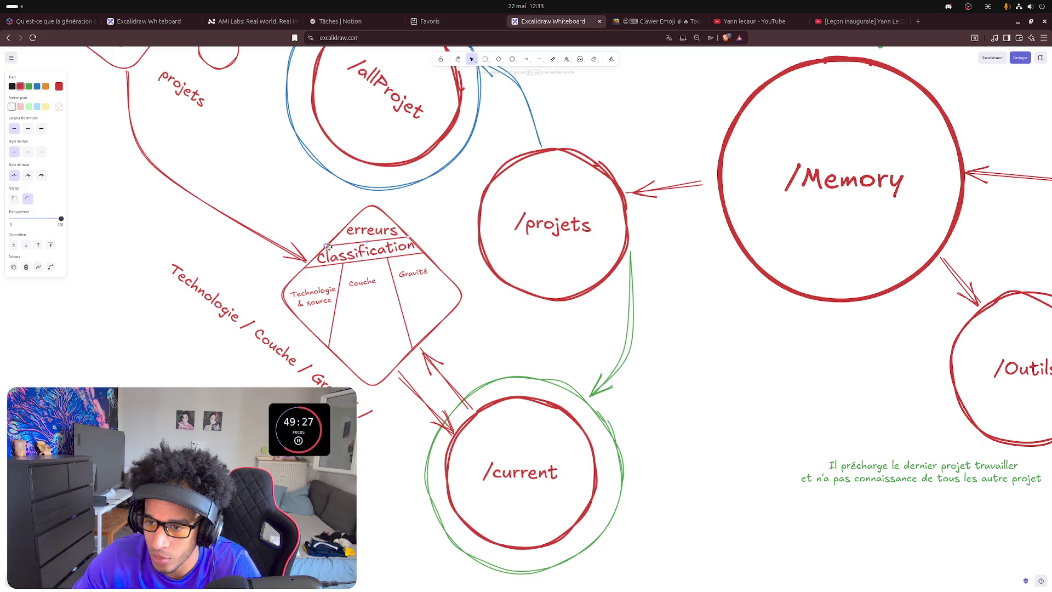
left_click_drag(328, 247, 334, 240)
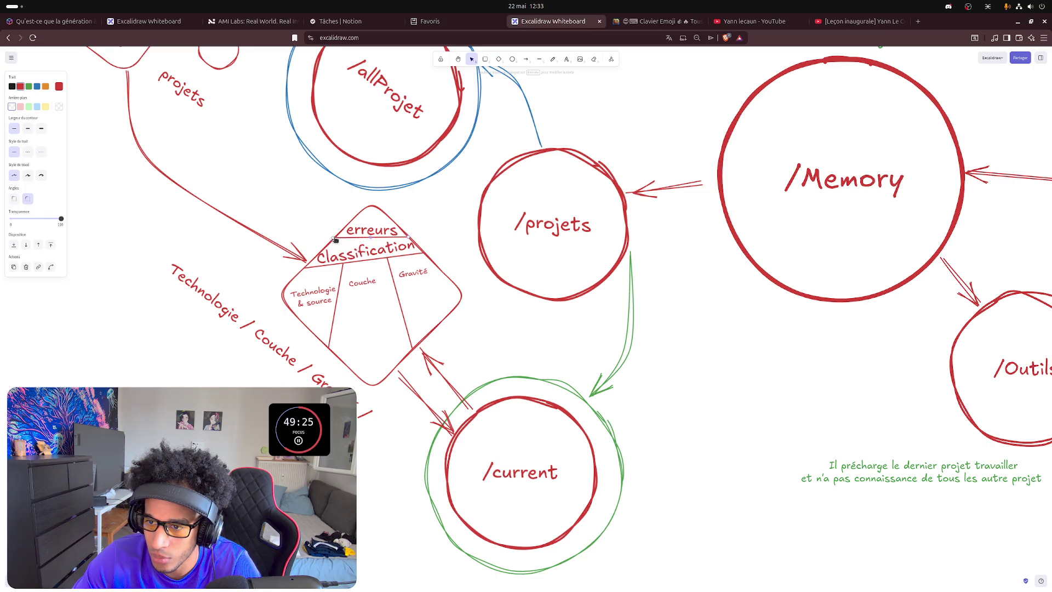
- Rotate the Classification heading horizontal and level the divider line beneath it
left_click(378, 228)
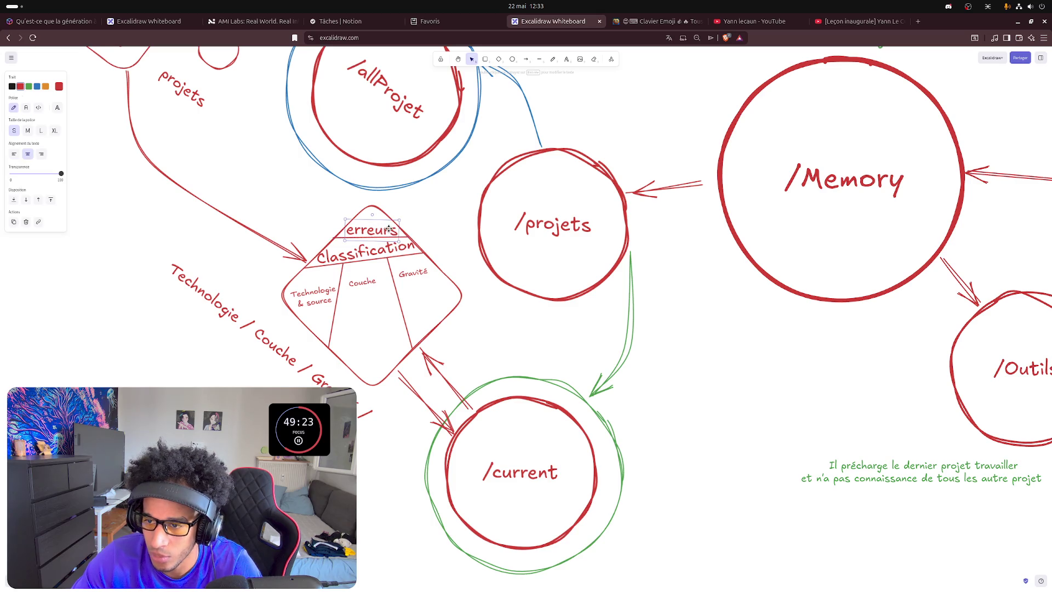
left_click(425, 224)
left_click(378, 247)
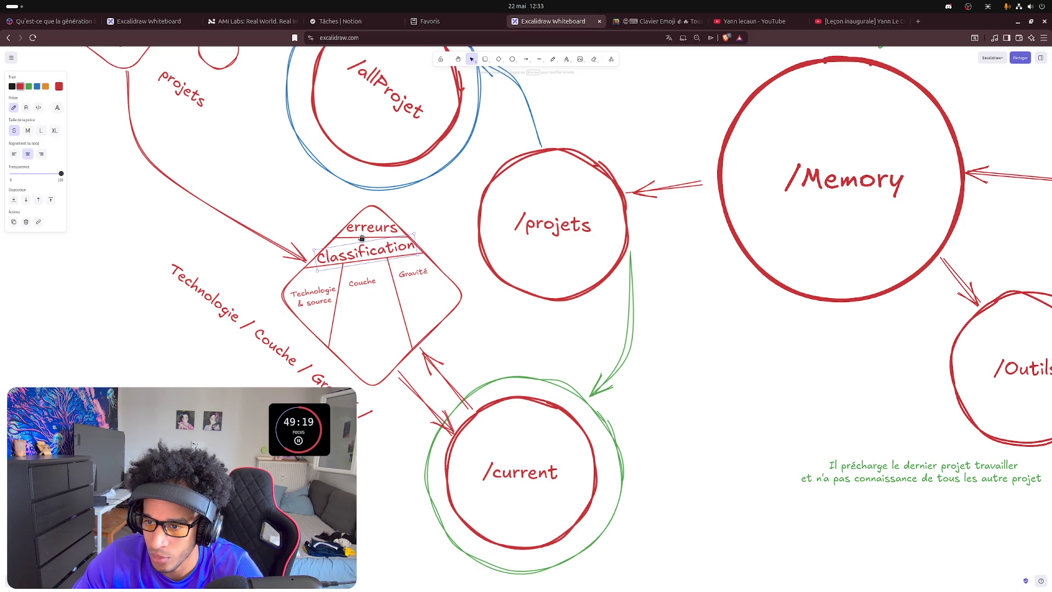
left_click_drag(363, 238, 366, 239)
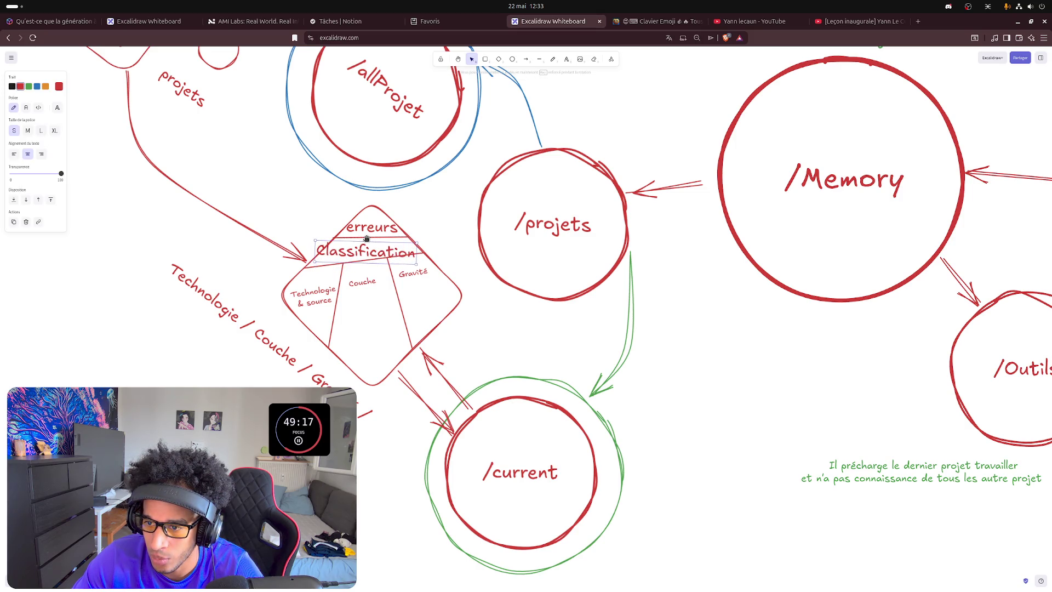
left_click_drag(366, 238, 368, 261)
left_click(316, 268)
left_click_drag(426, 258, 431, 261)
left_click_drag(305, 270, 314, 263)
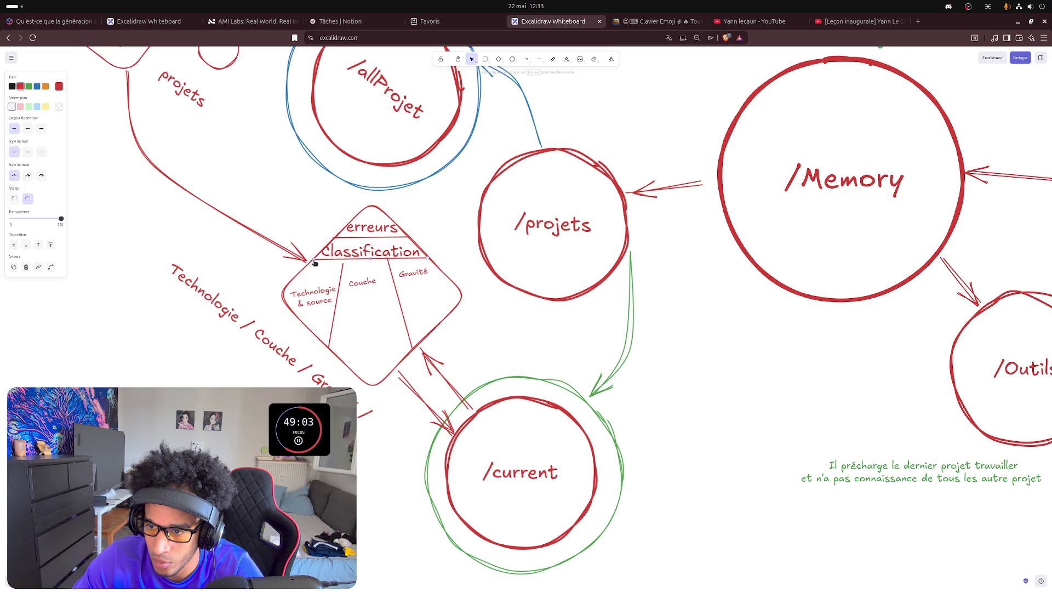
- Add two divider lines below Classification forming Technologie & source, Couche and Gravité columns
left_click(374, 246)
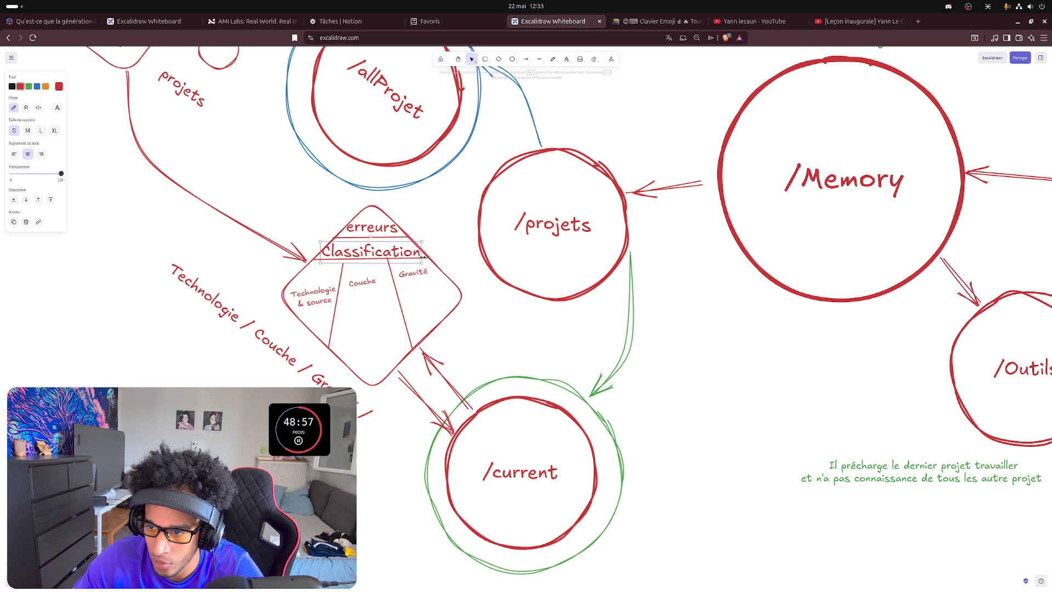
left_click(442, 241)
left_click(420, 260)
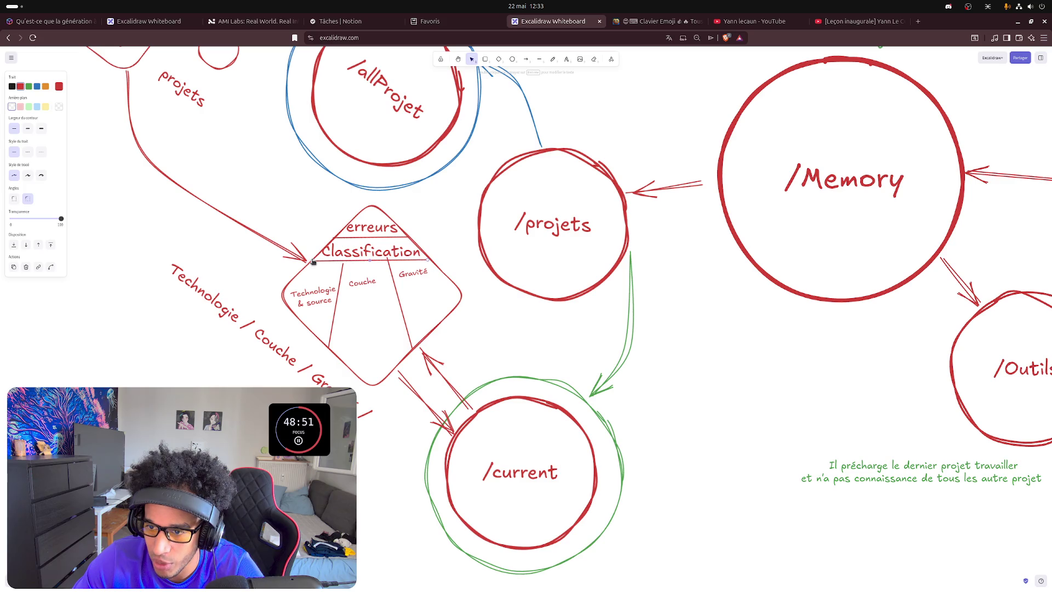
left_click(437, 263)
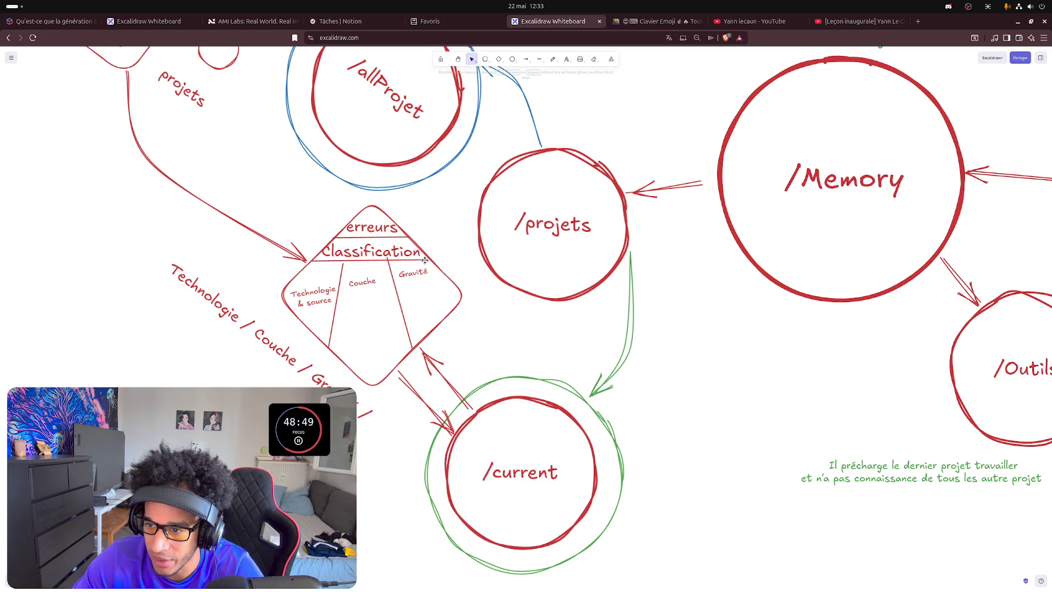
left_click(425, 260)
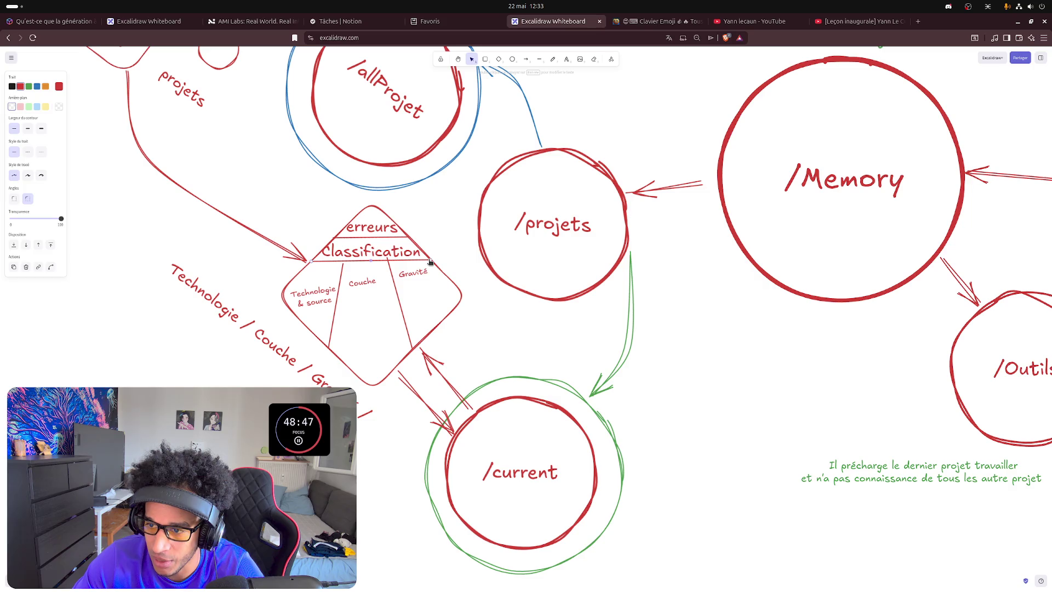
left_click(419, 288)
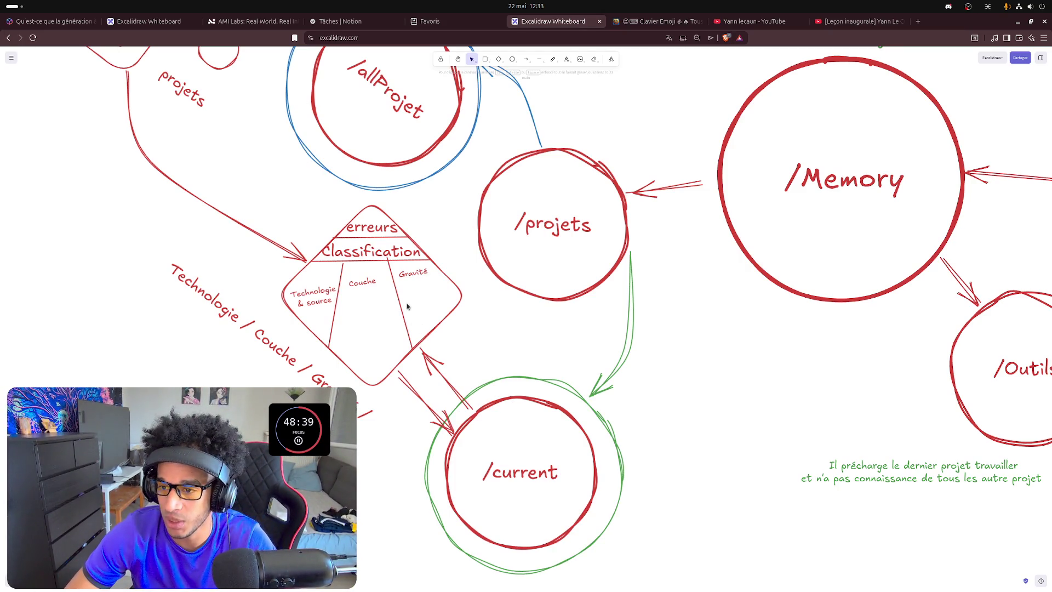
left_click(386, 257)
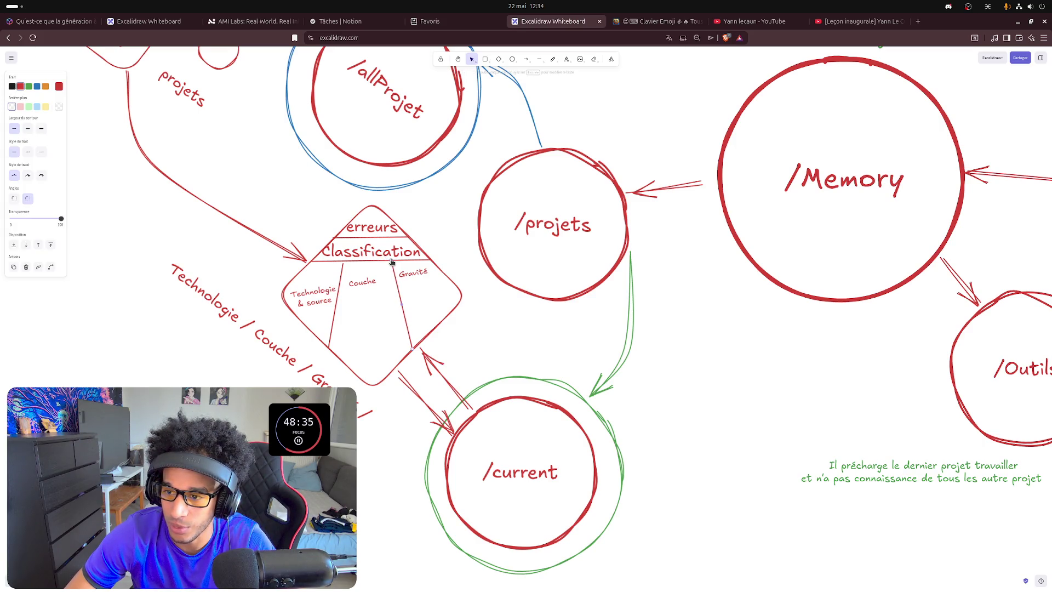
- Make the Gravité divider and the left divider line inside the diamond vertical
left_click_drag(391, 263, 396, 262)
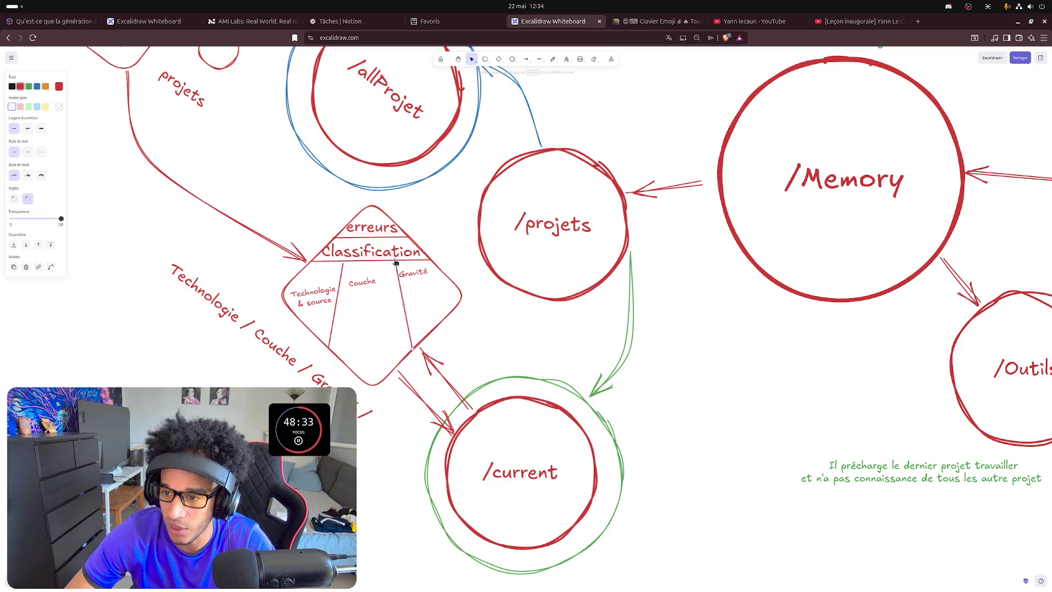
left_click_drag(413, 349, 397, 367)
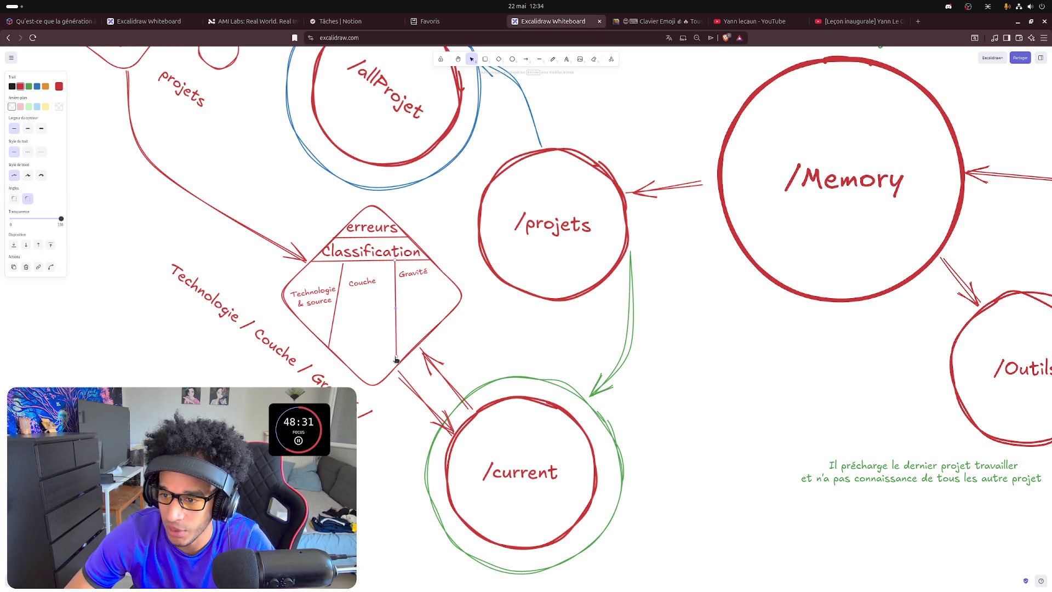
left_click(467, 339)
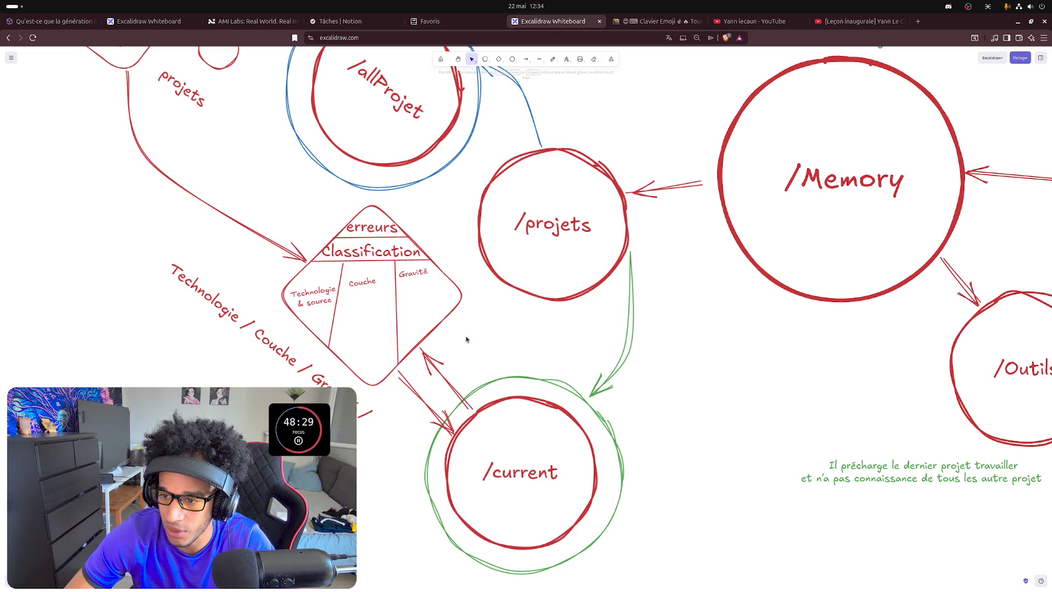
left_click(333, 323)
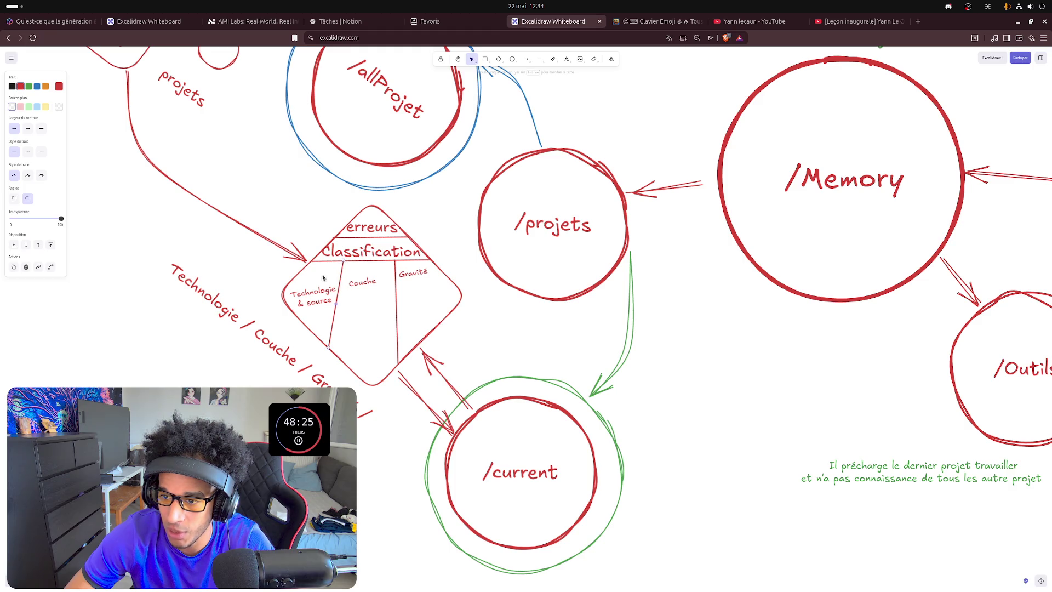
left_click(287, 279)
left_click(342, 275)
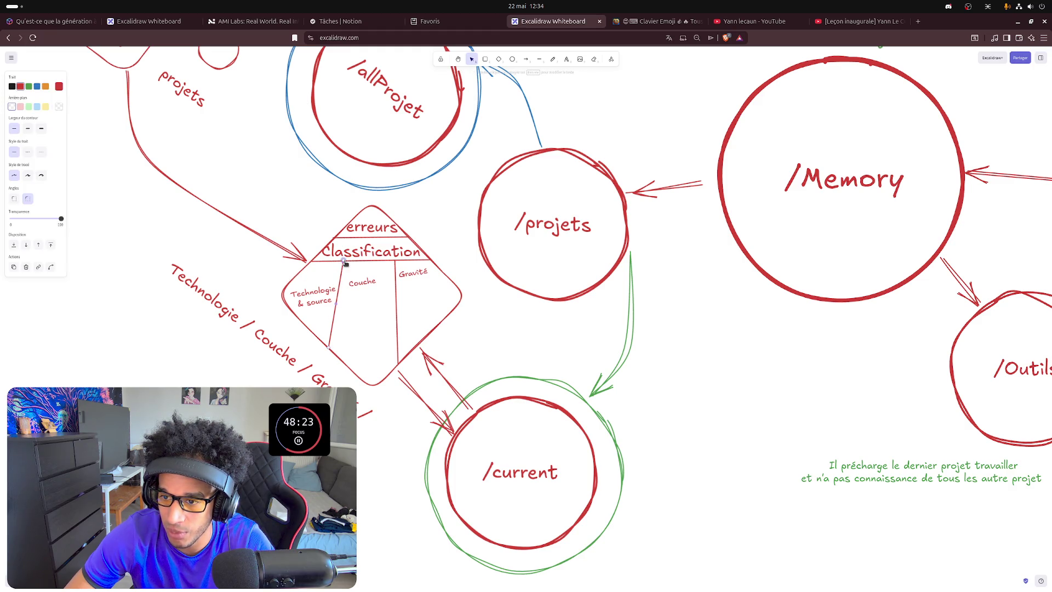
left_click(320, 344)
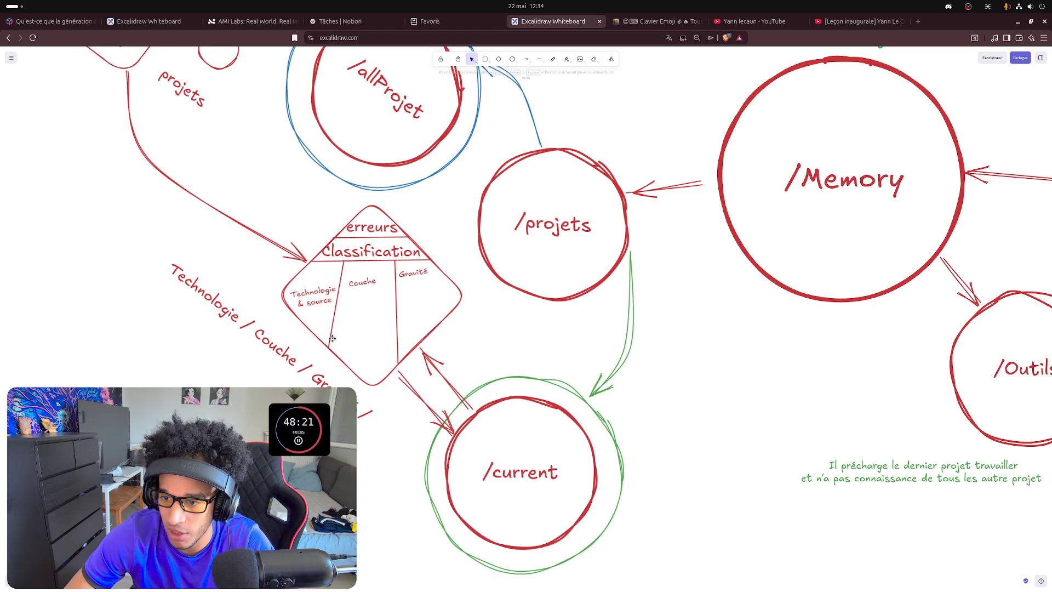
left_click(330, 342)
left_click_drag(329, 349, 344, 365)
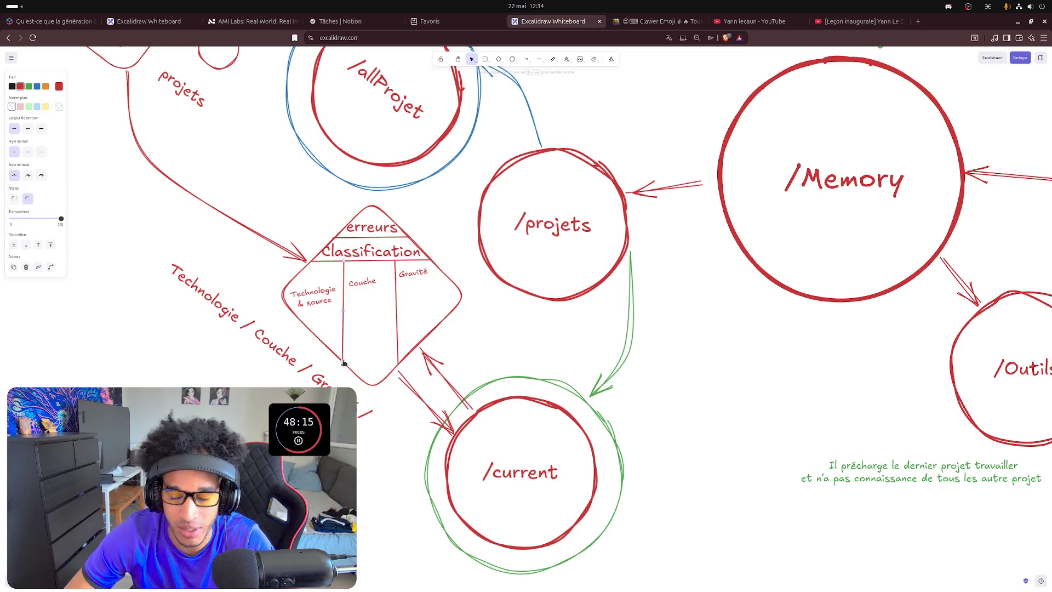
left_click(521, 313)
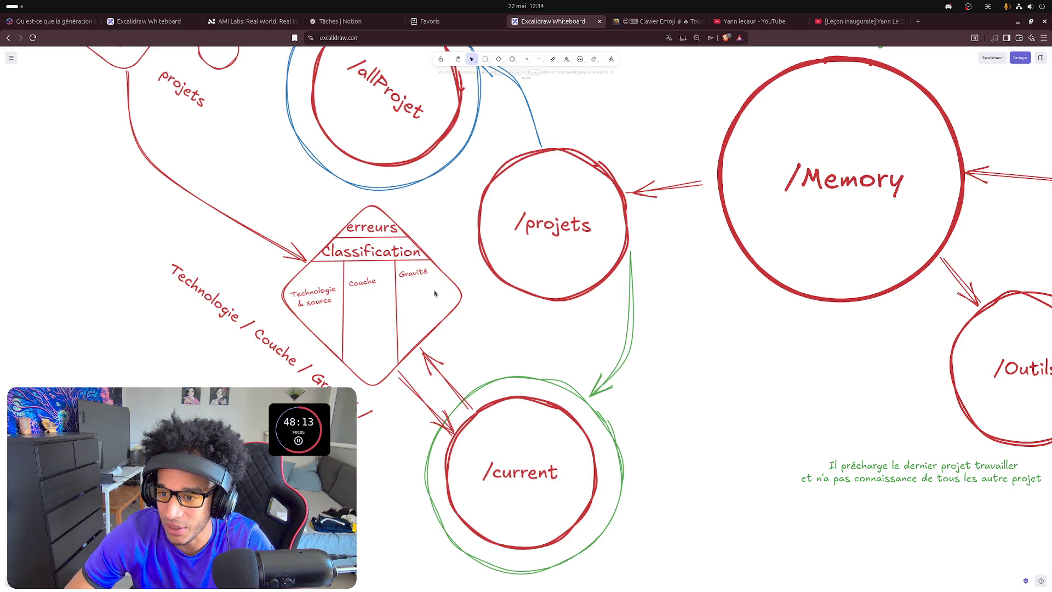
- Move the Couche label up to the top of its column and nudge Gravité level
left_click(359, 283)
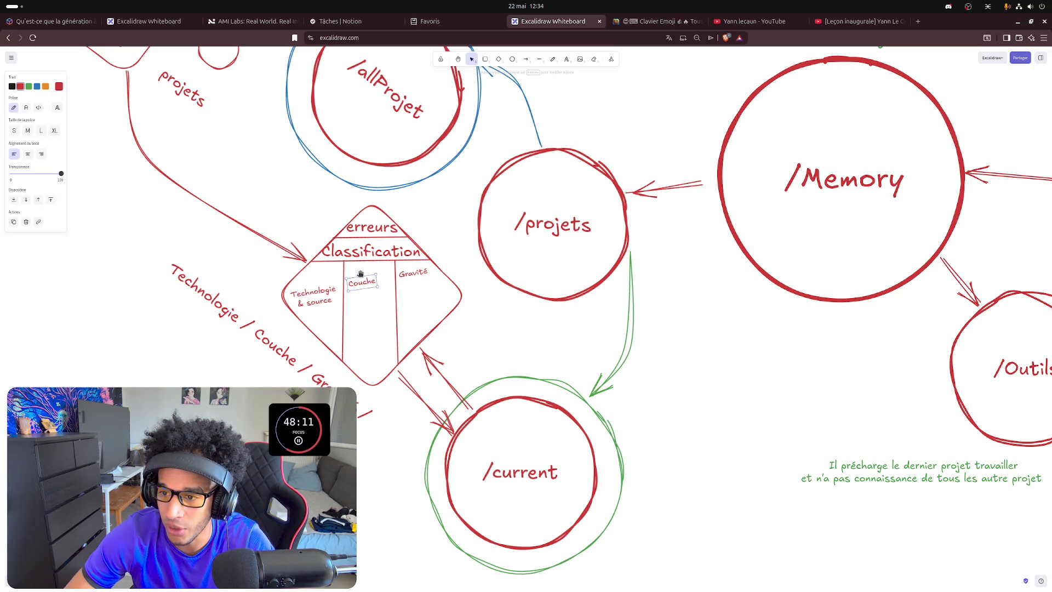
left_click_drag(367, 283, 372, 264)
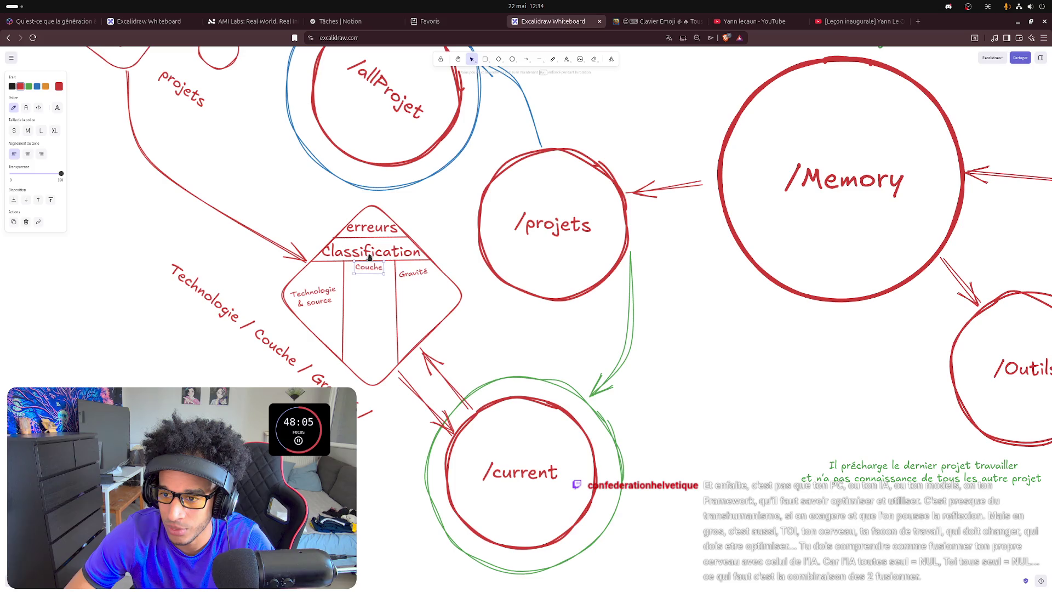
left_click(414, 275)
left_click_drag(412, 264, 416, 263)
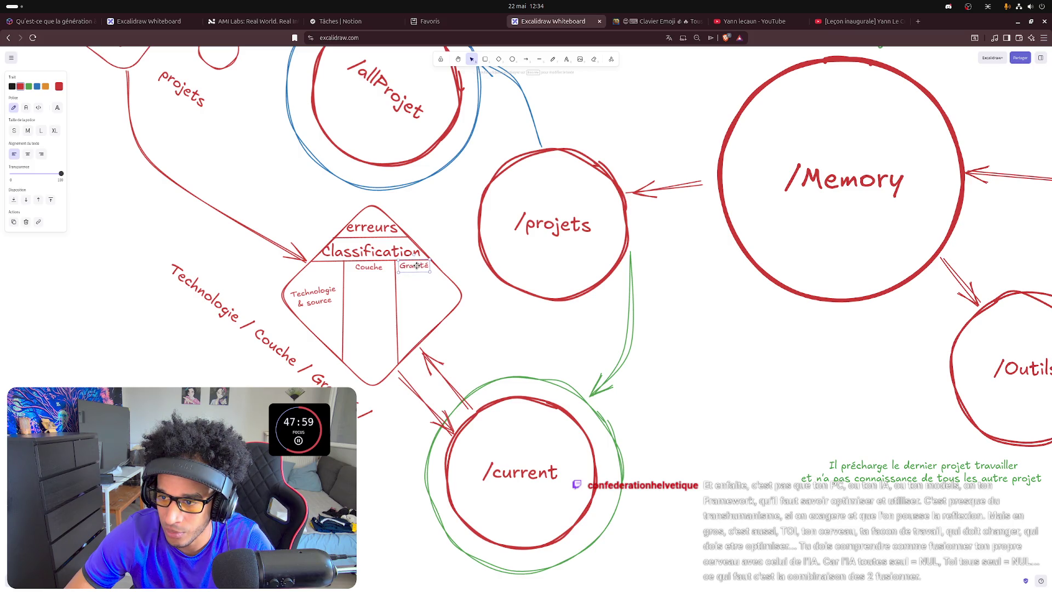
- Rotate Technologie & source horizontal and move Couche into the left column header
left_click(335, 299)
left_click_drag(312, 283, 314, 282)
left_click_drag(371, 266, 332, 269)
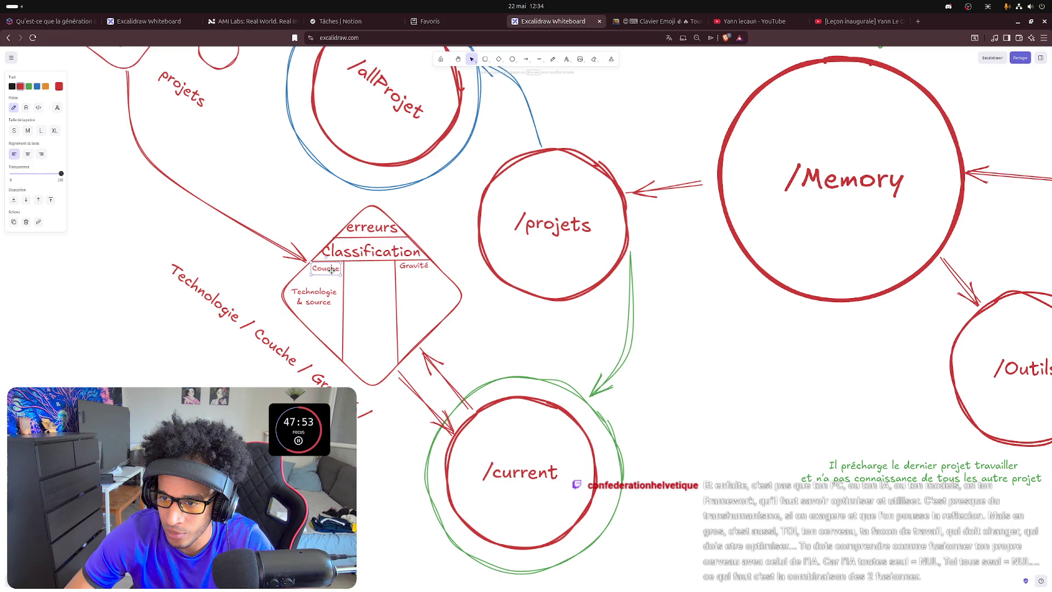
left_click_drag(332, 269, 373, 269)
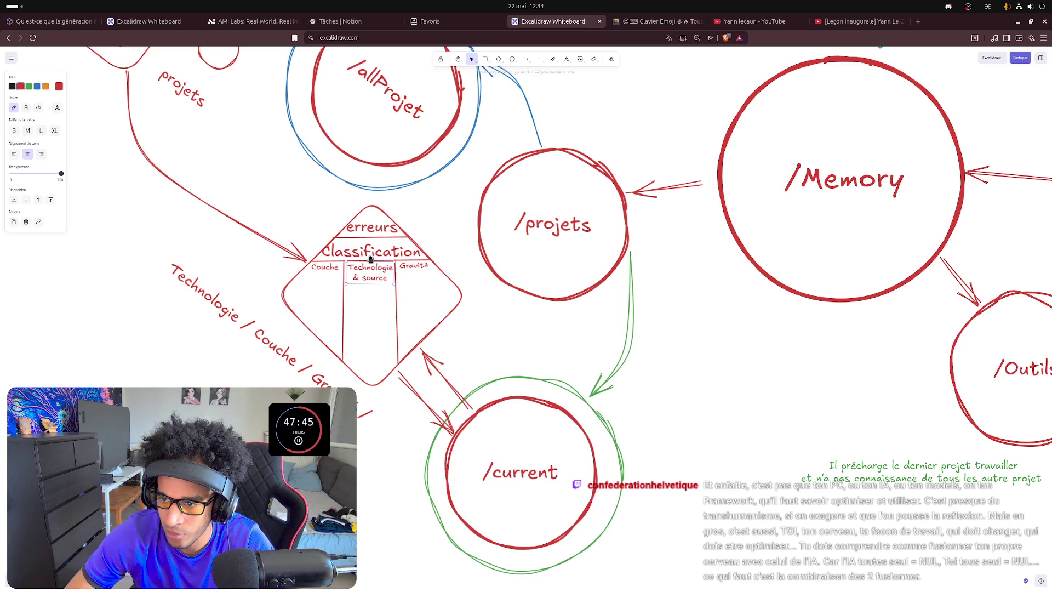
- Shrink the Classification label above the header row
left_click(365, 251)
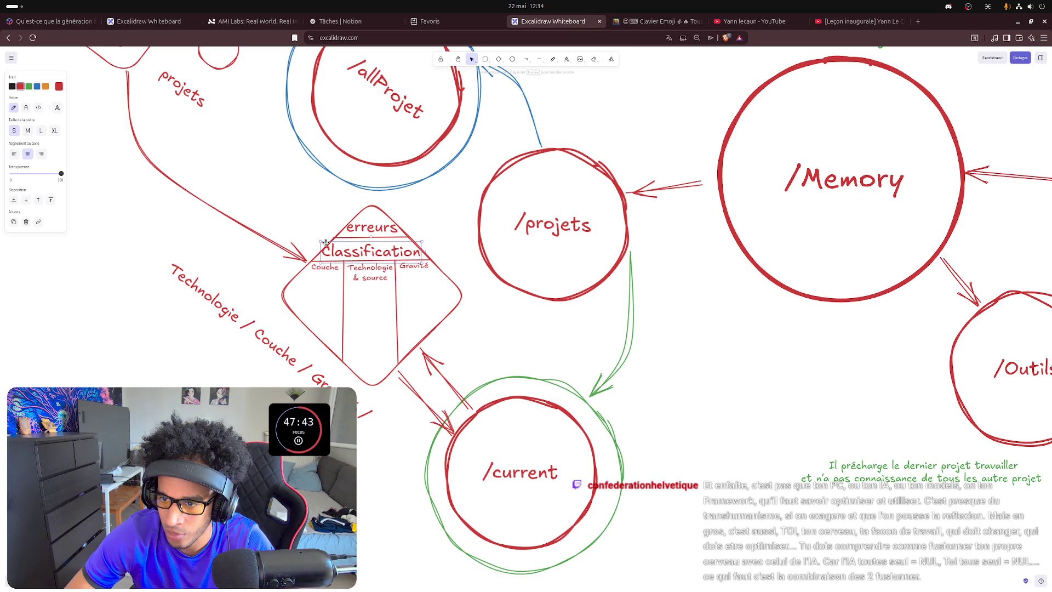
left_click_drag(320, 242, 357, 252)
left_click(363, 309)
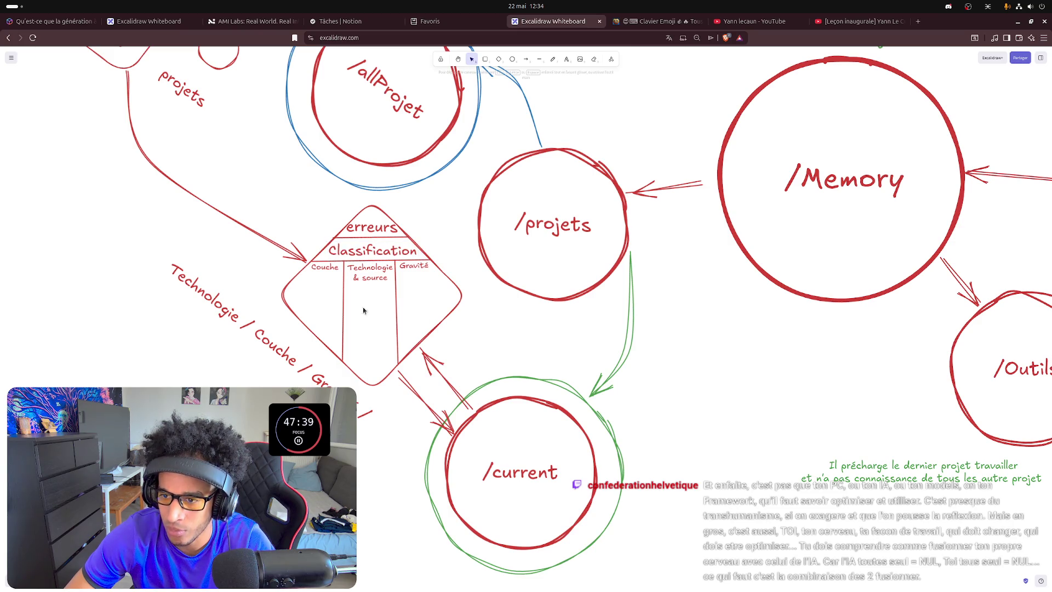
- Draw a horizontal line across the diamond under the column headers
key("l")
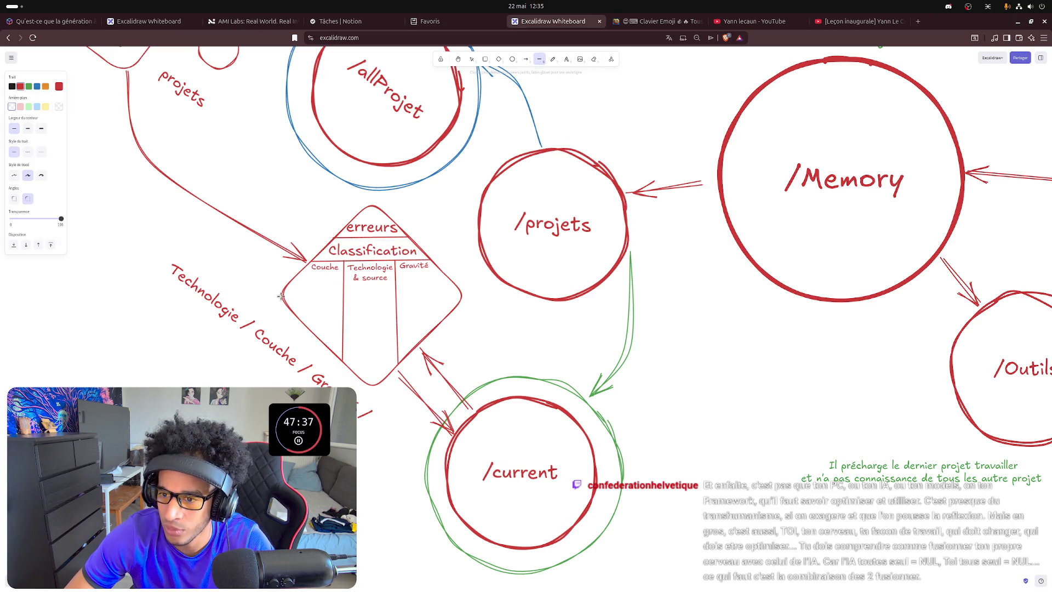
mouse_move(286, 284)
left_mouse_down()
mouse_move(454, 282)
mouse_move(103, 201)
left_mouse_up()
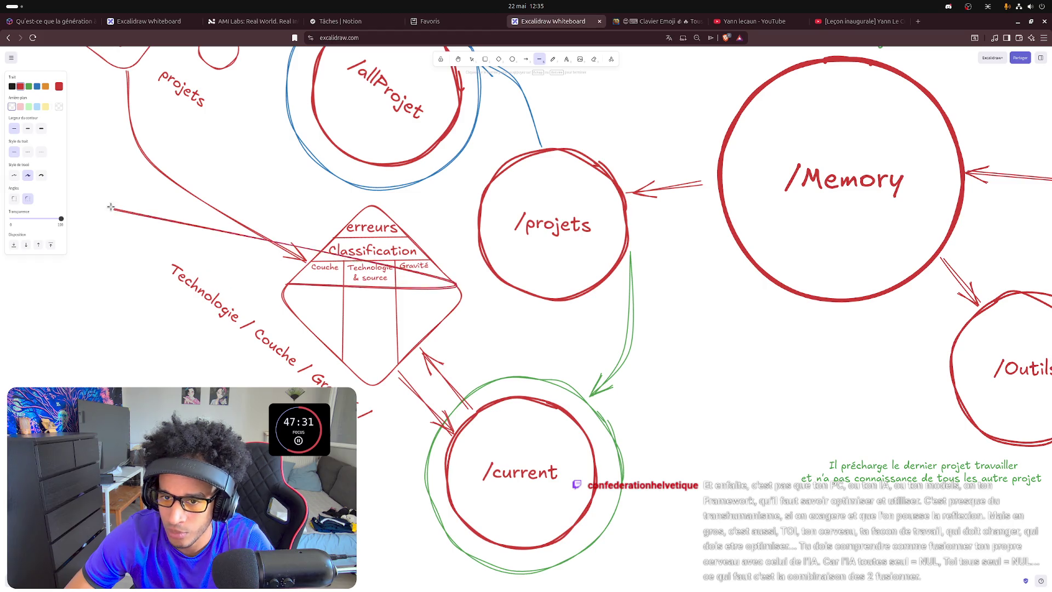
key("Escape")
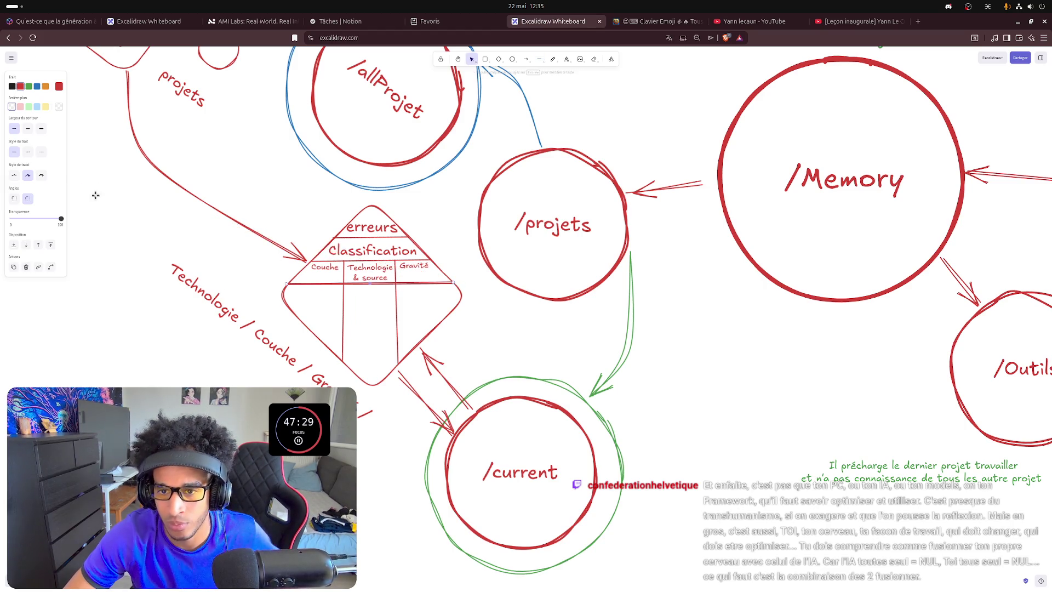
left_click(15, 175)
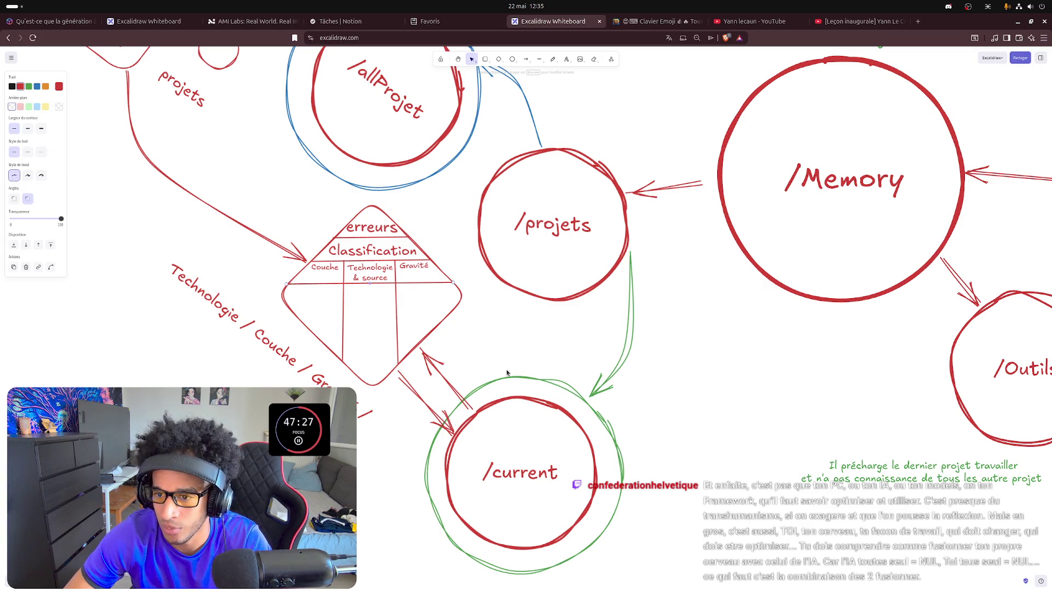
left_click(521, 355)
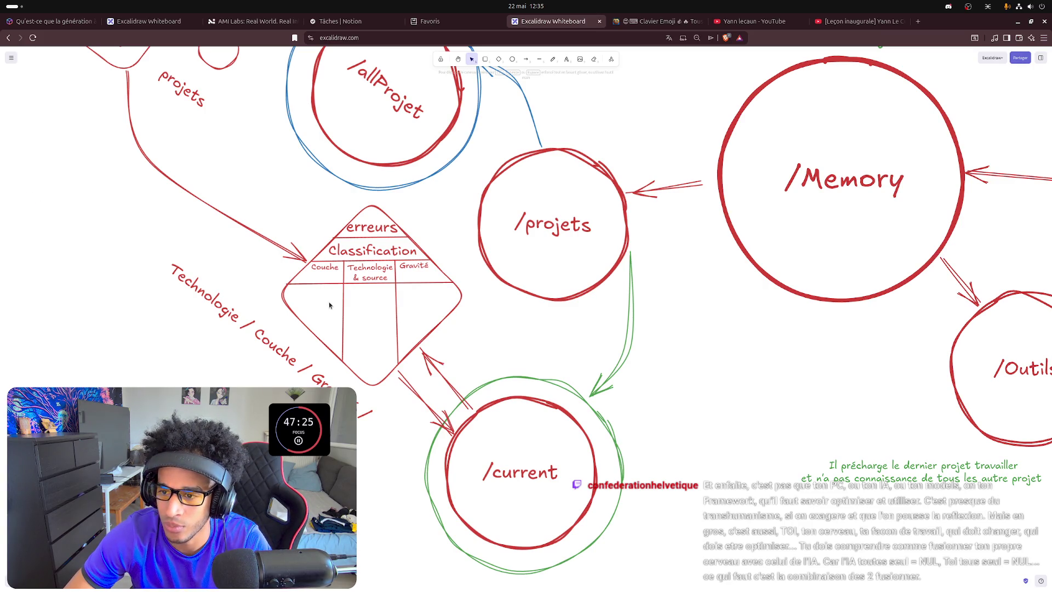
- Add a Type label in the left cell below the header line
left_click(566, 60)
left_click(286, 292)
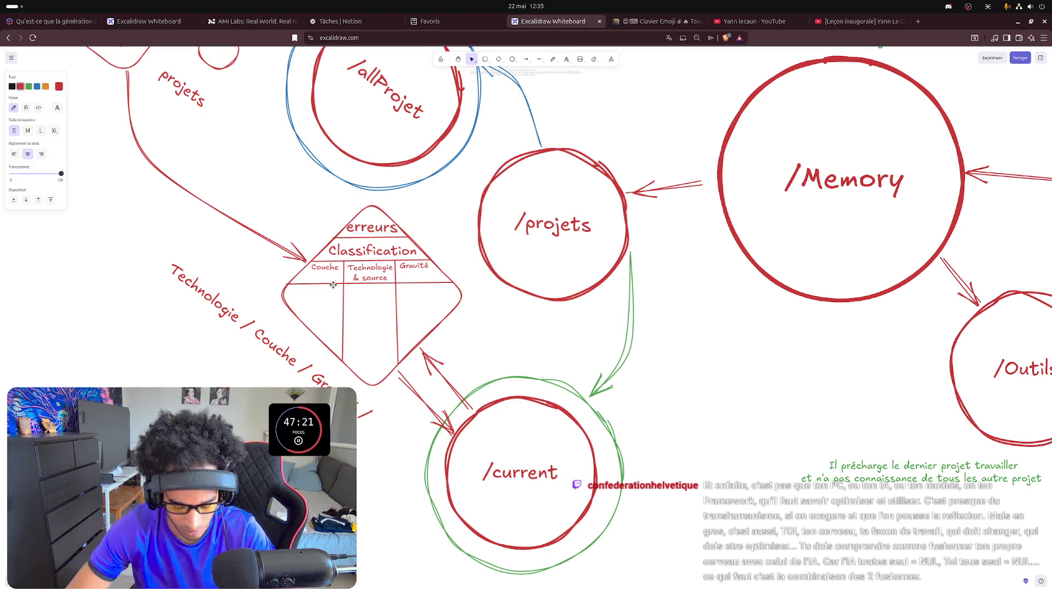
type("Type")
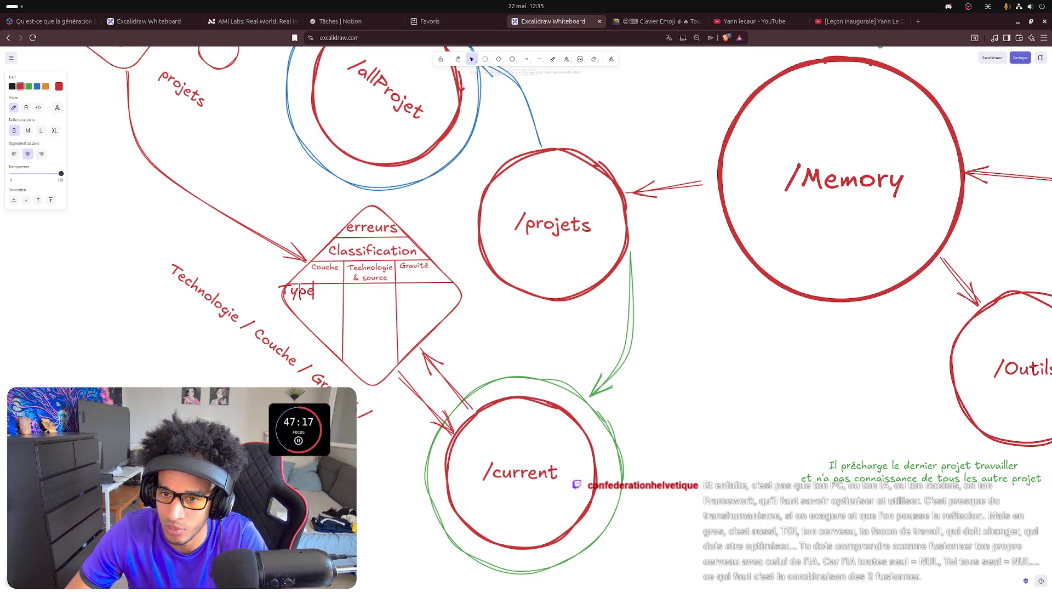
left_click(310, 306)
- Shrink the Type label in the diamond's left cell
left_click_drag(316, 303, 322, 293)
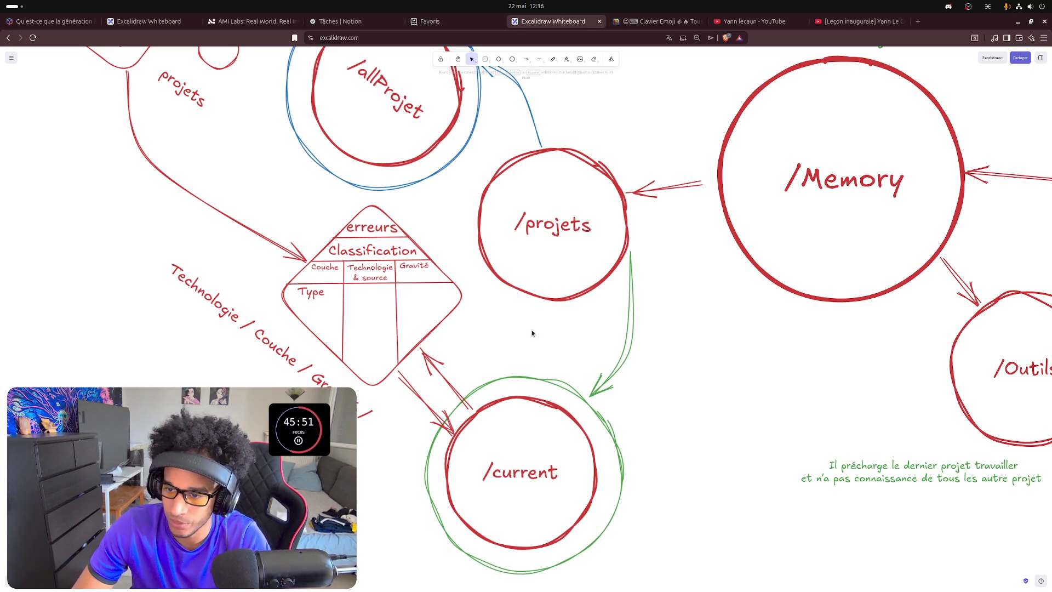
- Delete the divider between Technologie & source and Gravité
left_click(438, 311)
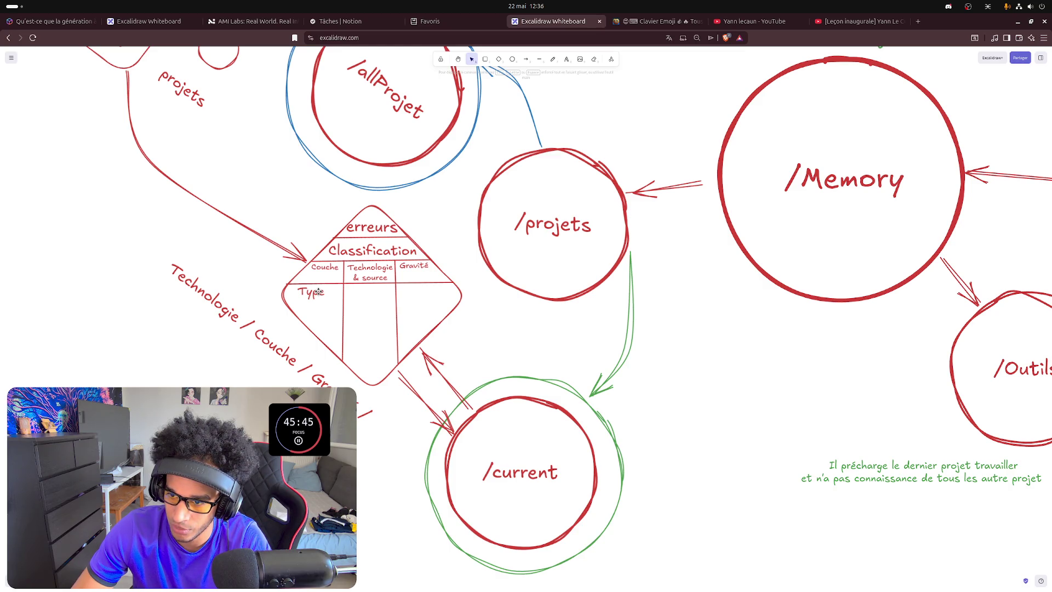
left_click(364, 281)
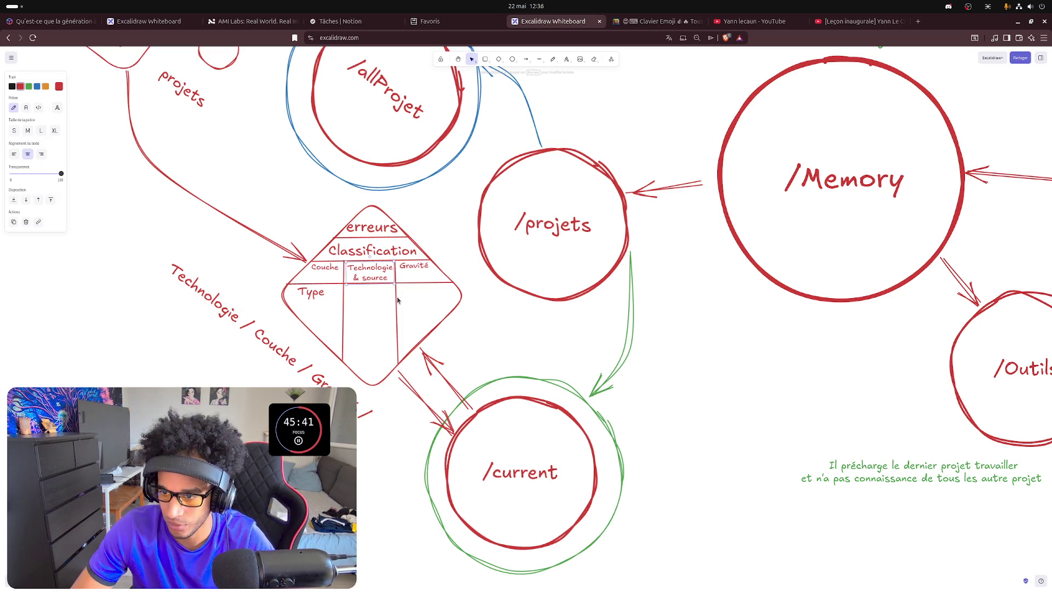
key("Delete")
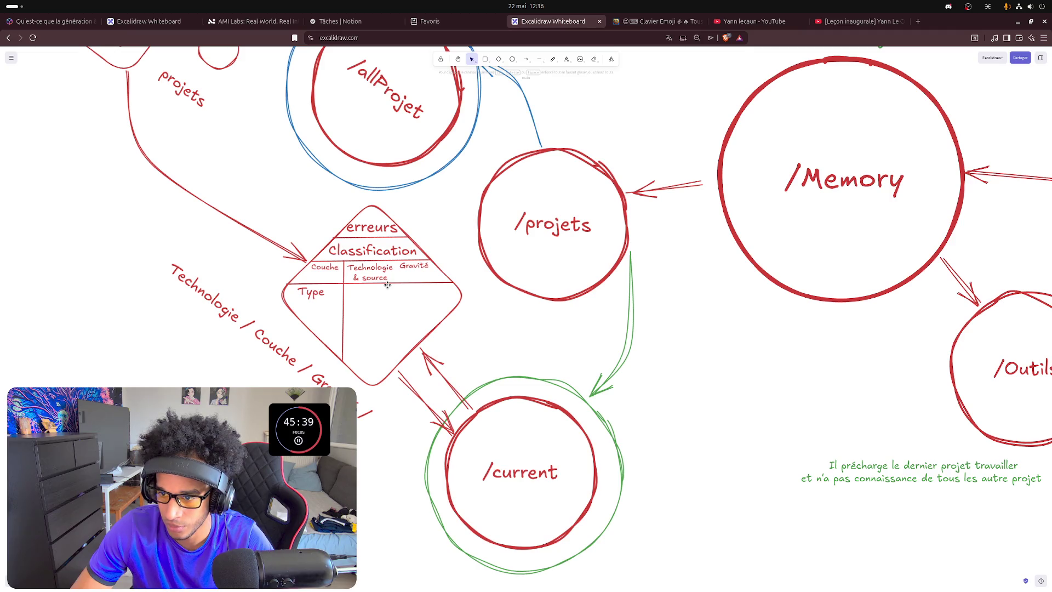
- Lower the horizontal line beneath Type and nudge the remaining divider to the centre
left_click(388, 284)
key("Down")
key("Down")
key("Down")
key("Down")
key("Down")
key("Down")
key("Down")
key("Down")
key("Down")
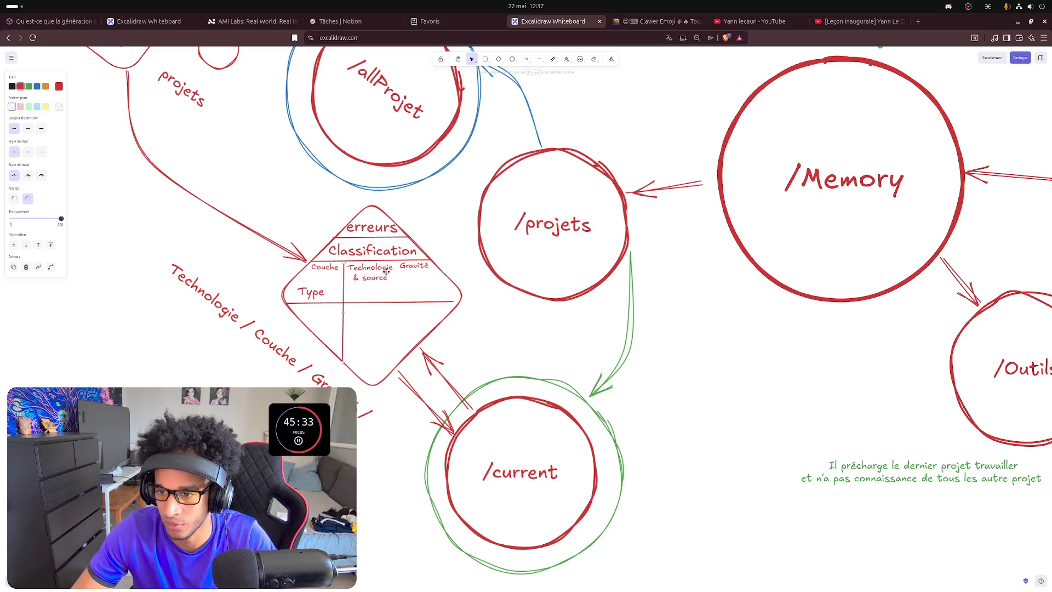
key("Right")
key("Right")
key("Right")
key("Right")
key("Right")
key("Right")
key("Right")
key("Right")
key("Right")
key("Right")
key("Right")
key("Right")
key("Right")
key("Right")
key("Right")
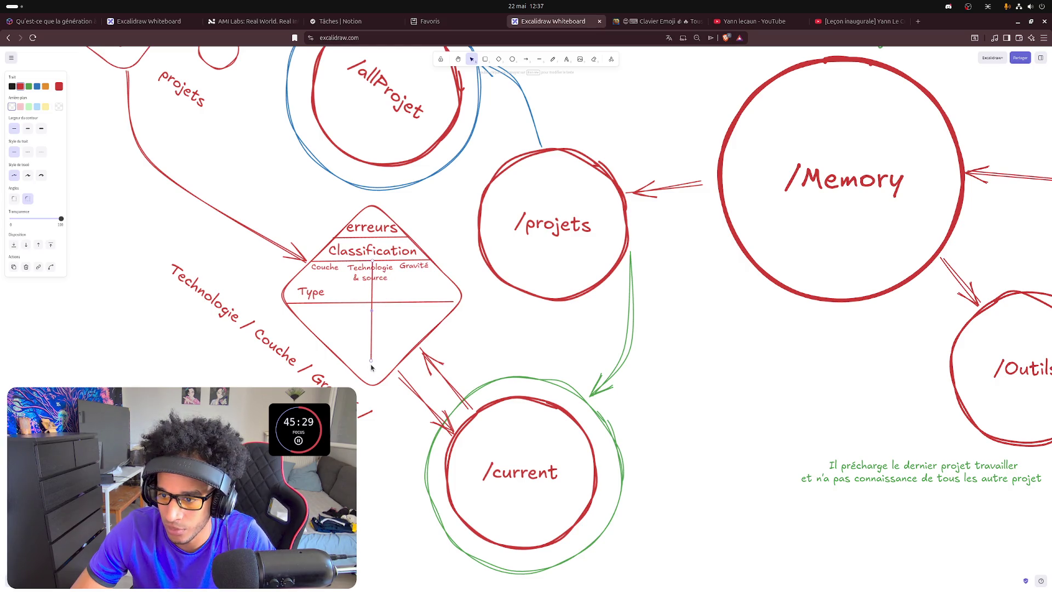
key("Right")
key("Right")
key("Left")
key("Left")
key("Left")
key("Left")
left_click(379, 273)
- Move Technologie & source into the lower-right cell and enlarge the Gravité, Couche and Type labels
left_click_drag(380, 273, 407, 317)
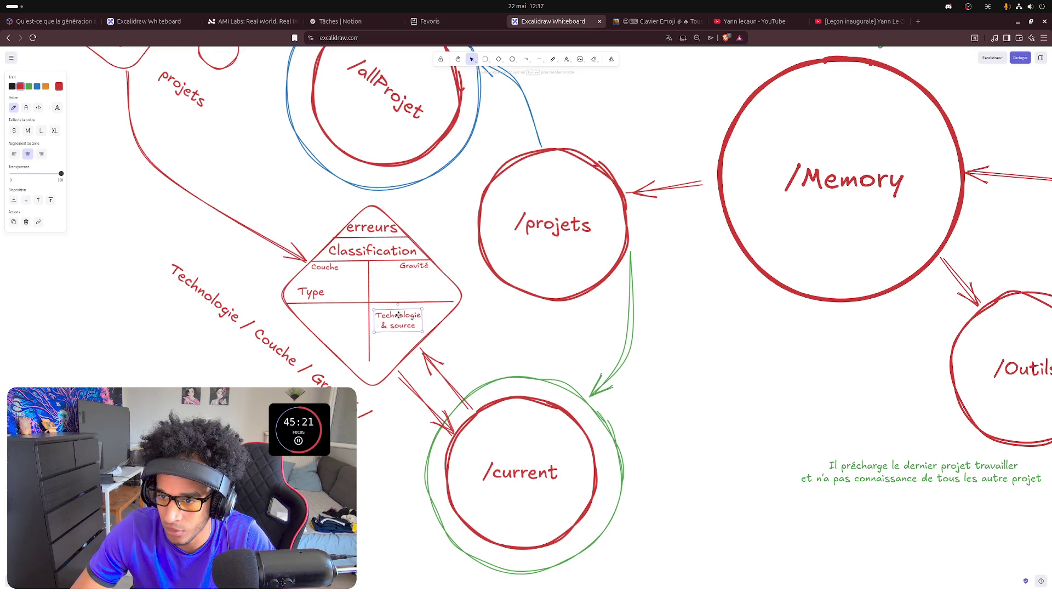
left_click(413, 270)
left_click_drag(430, 271, 409, 281)
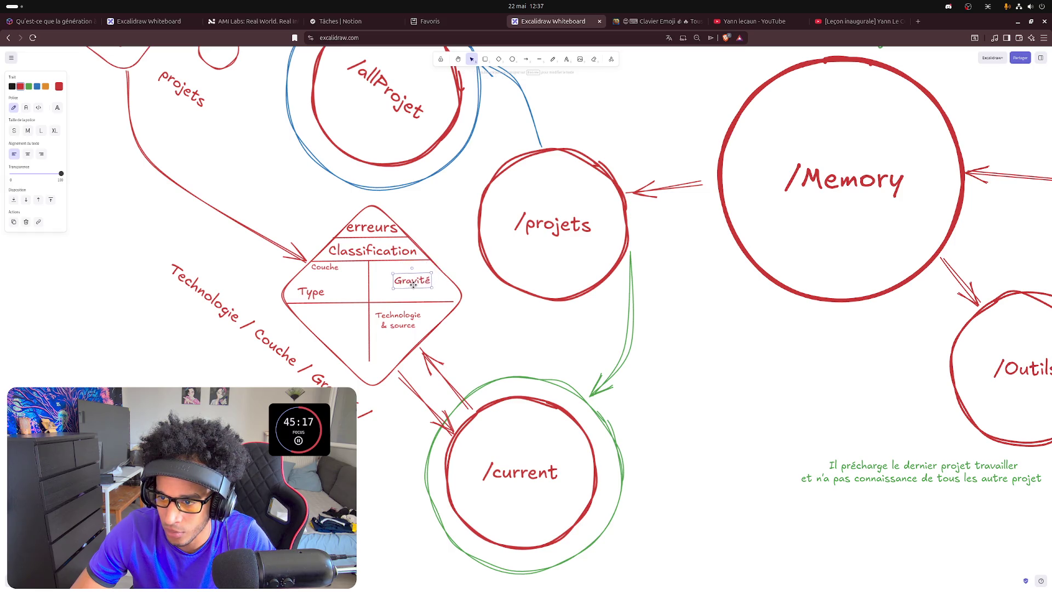
left_click(326, 268)
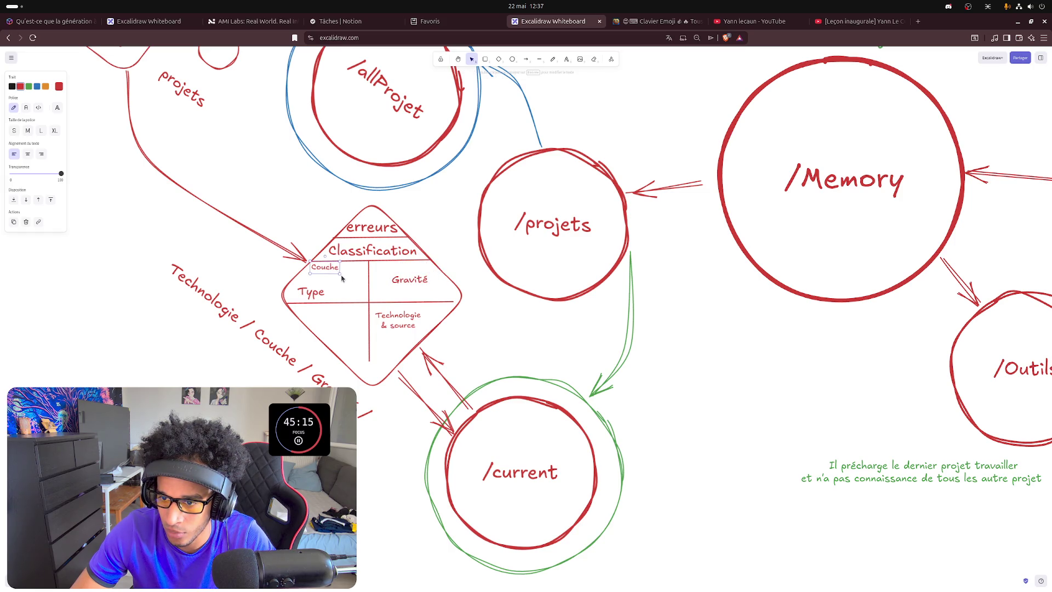
mouse_move(339, 274)
left_mouse_down()
mouse_move(355, 283)
mouse_move(333, 280)
mouse_move(330, 325)
left_mouse_up()
left_click(307, 294)
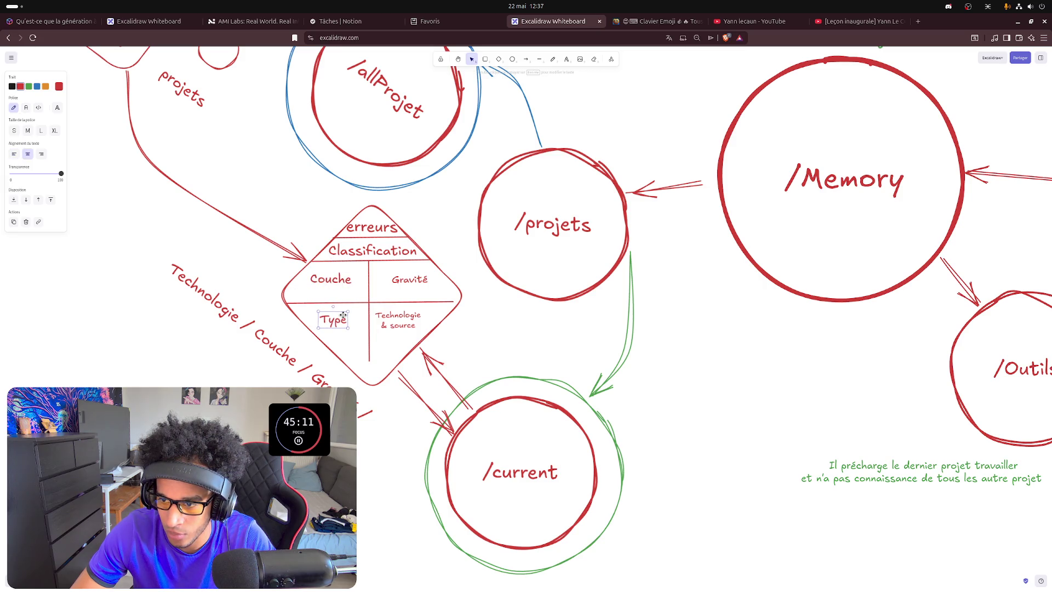
- Rename the Gravité cell to Impact and shrink Couche slightly
double_click(408, 283)
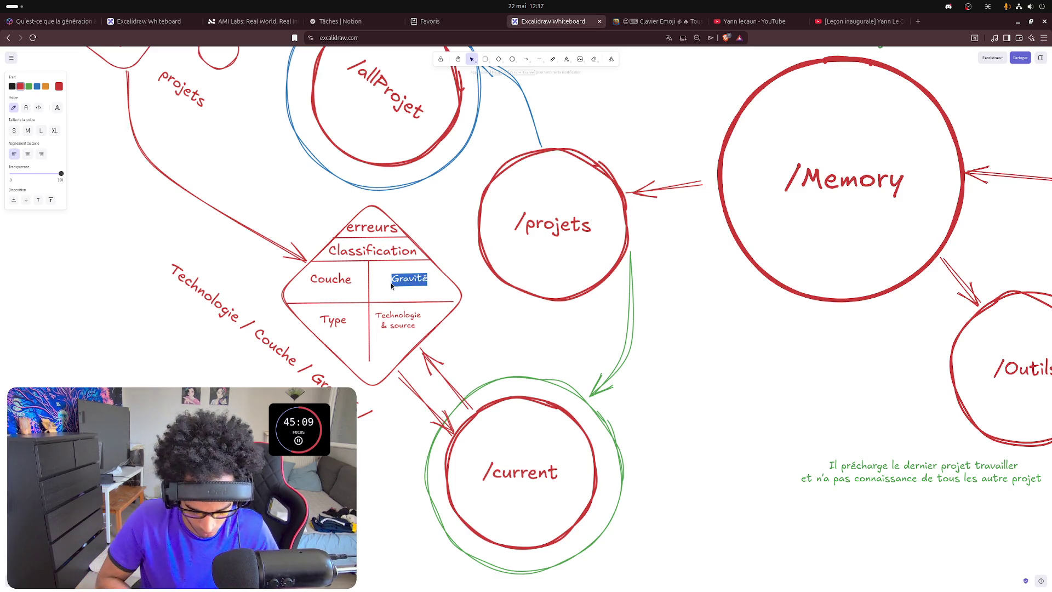
key("BackSpace")
type("Impact")
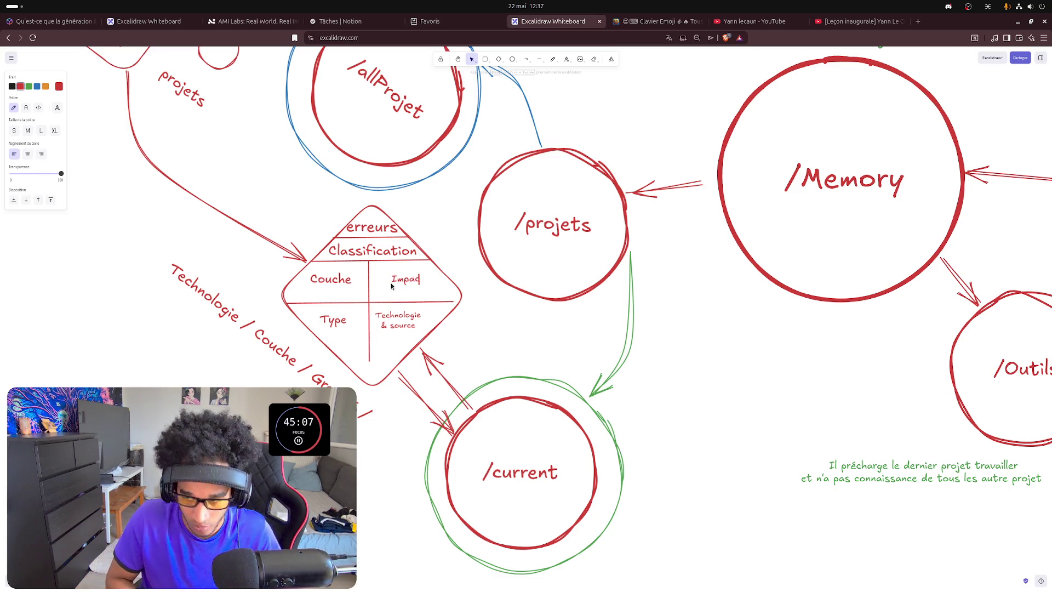
left_click(509, 346)
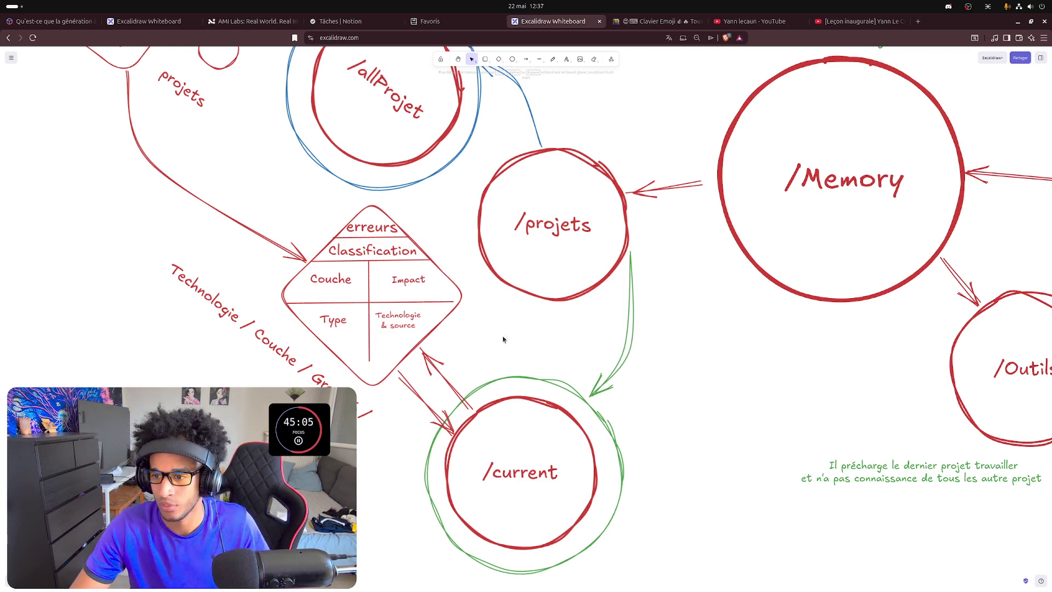
left_click(324, 273)
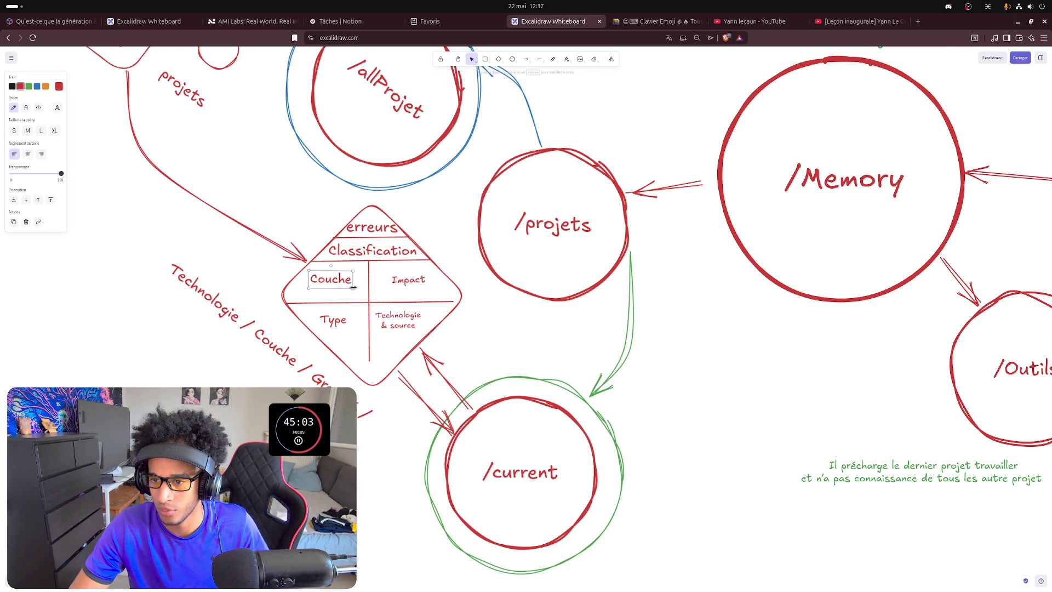
left_click_drag(354, 288, 345, 290)
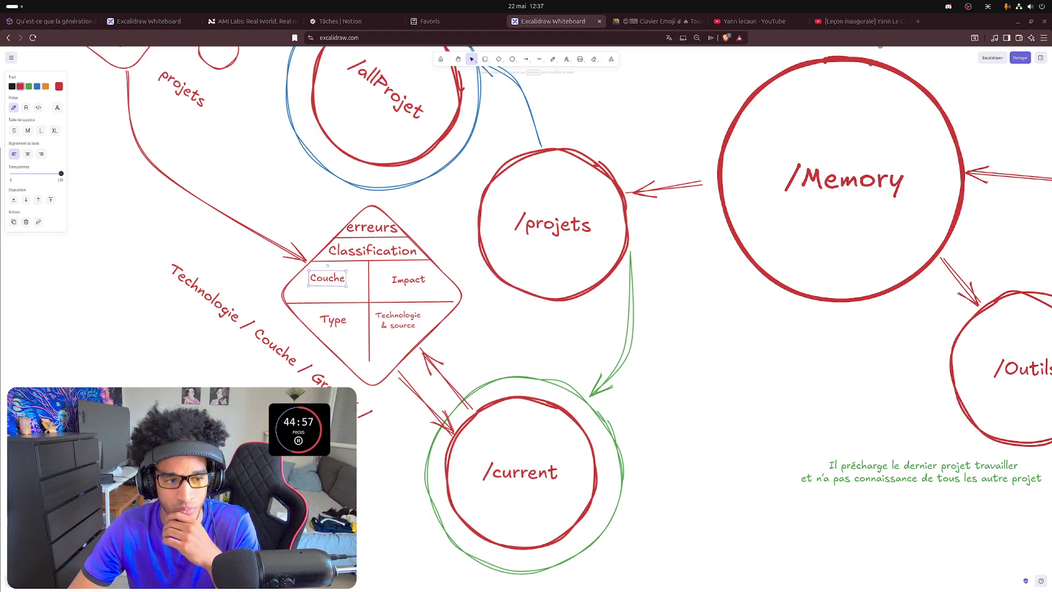
- Delete the diagonal text label beside the classification diamond
left_click(252, 310)
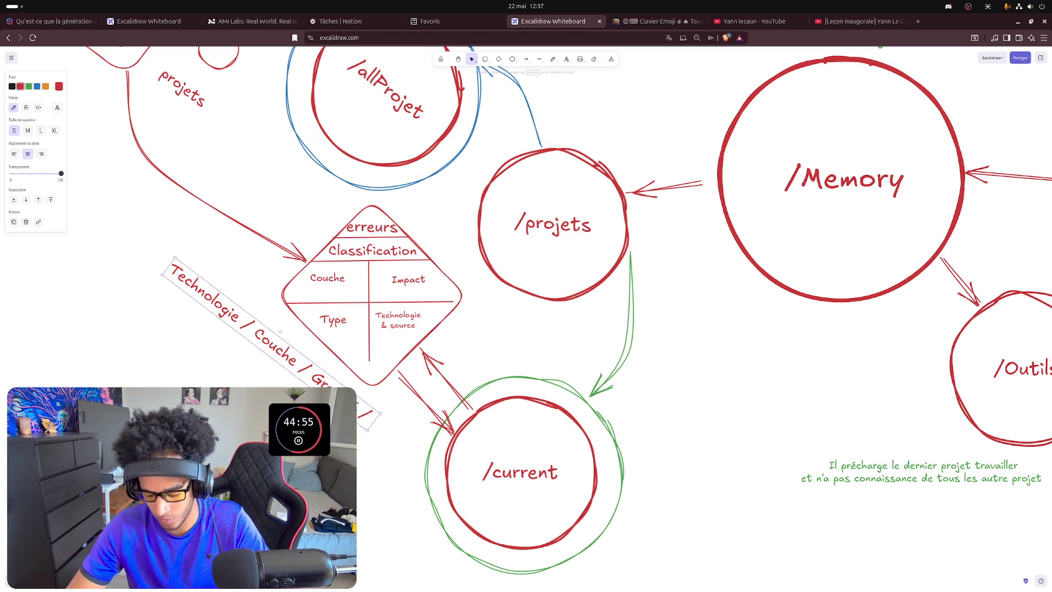
key("Delete")
scroll(131, 223, "up", 2)
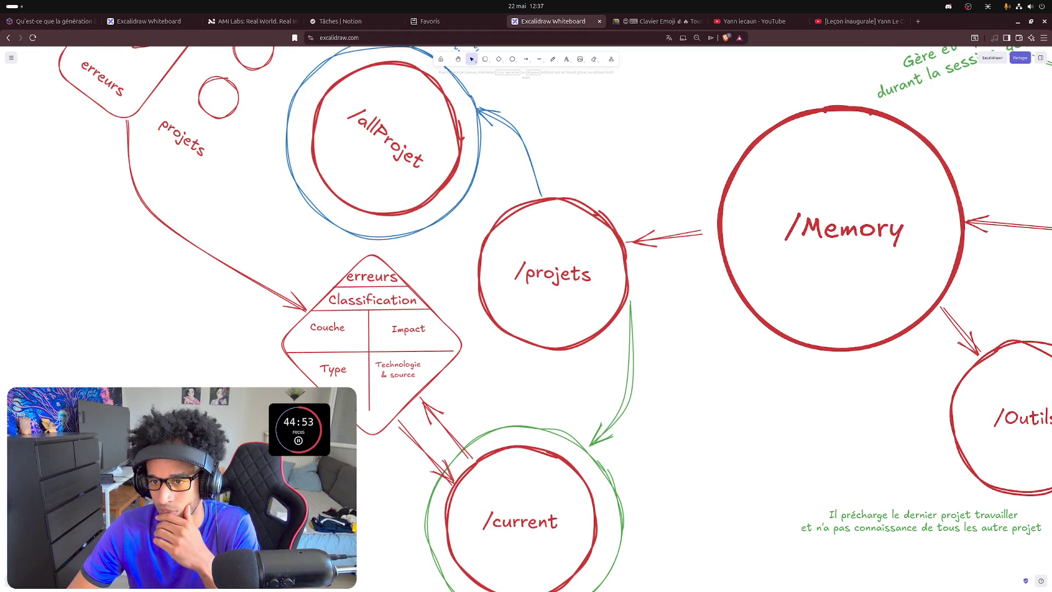
scroll(154, 175, "up", 2)
scroll(156, 174, "up", 2)
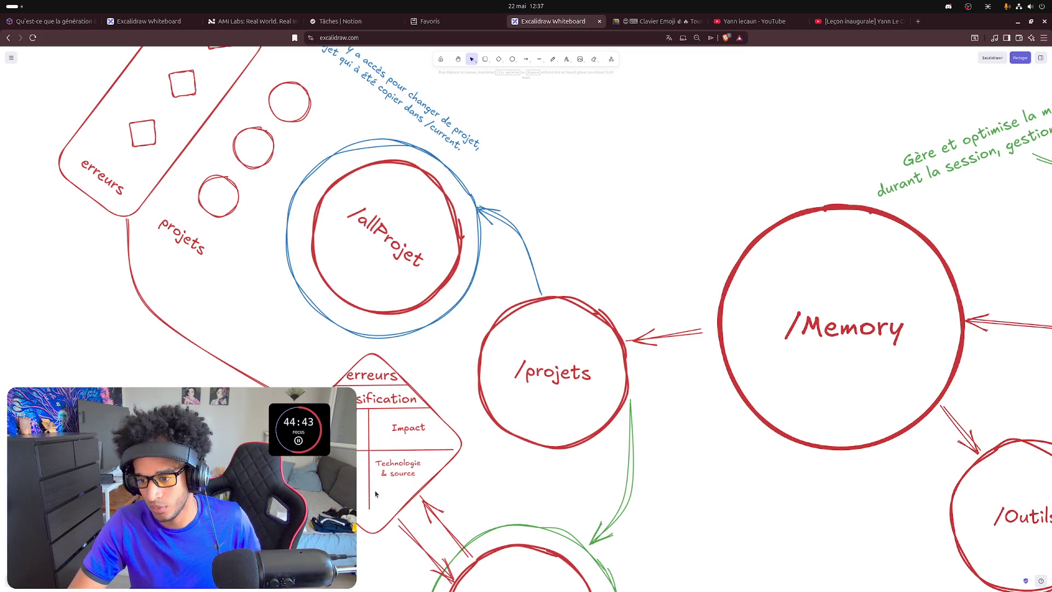
- Lengthen the diamond's vertical divider line downward and nudge it slightly right
left_click(367, 511)
left_click_drag(371, 511, 372, 534)
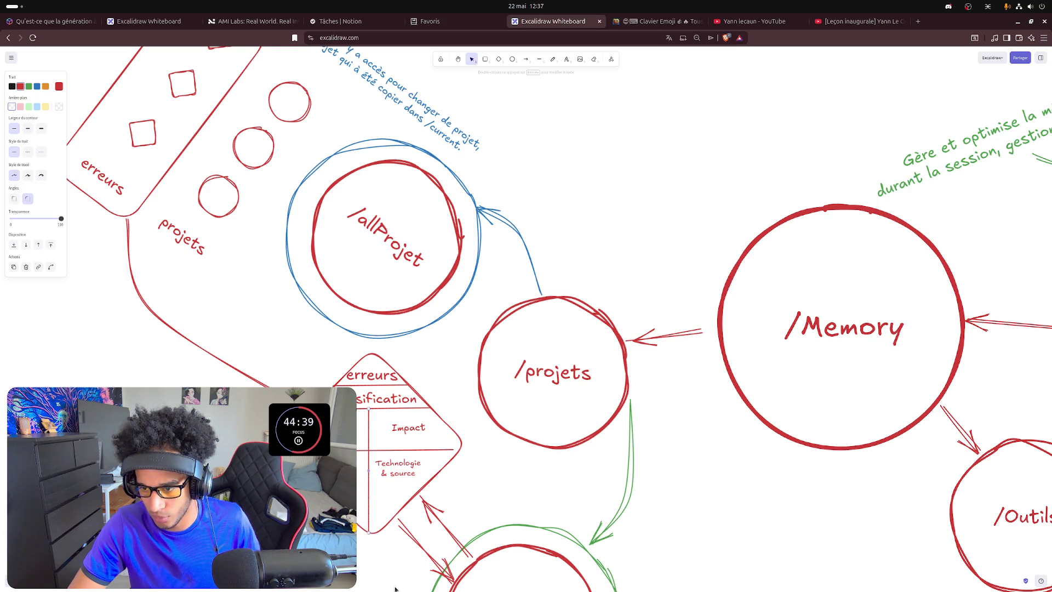
key("Right")
key("Right")
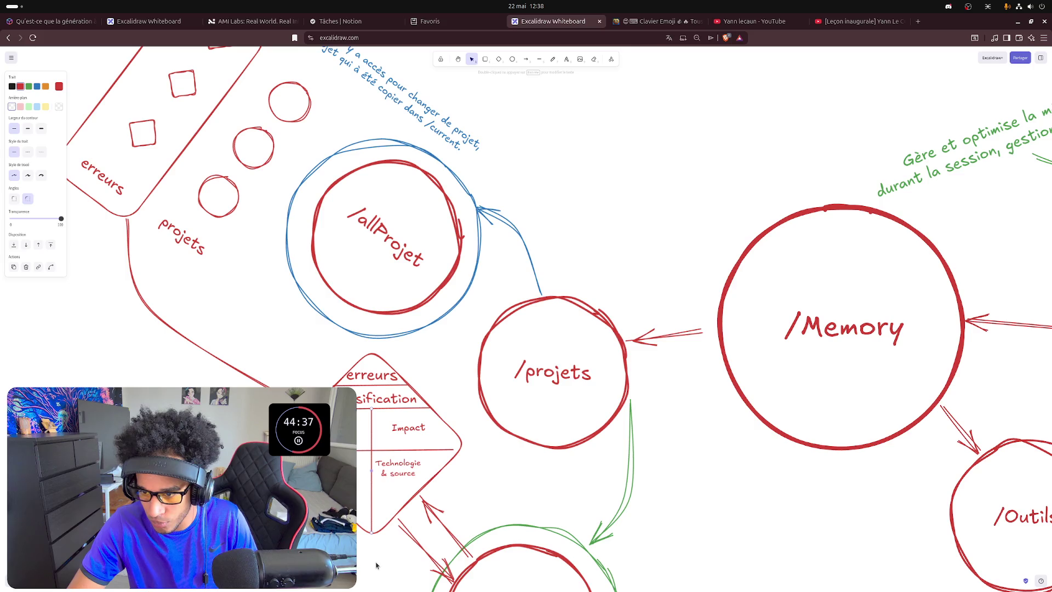
key("Escape")
key("t")
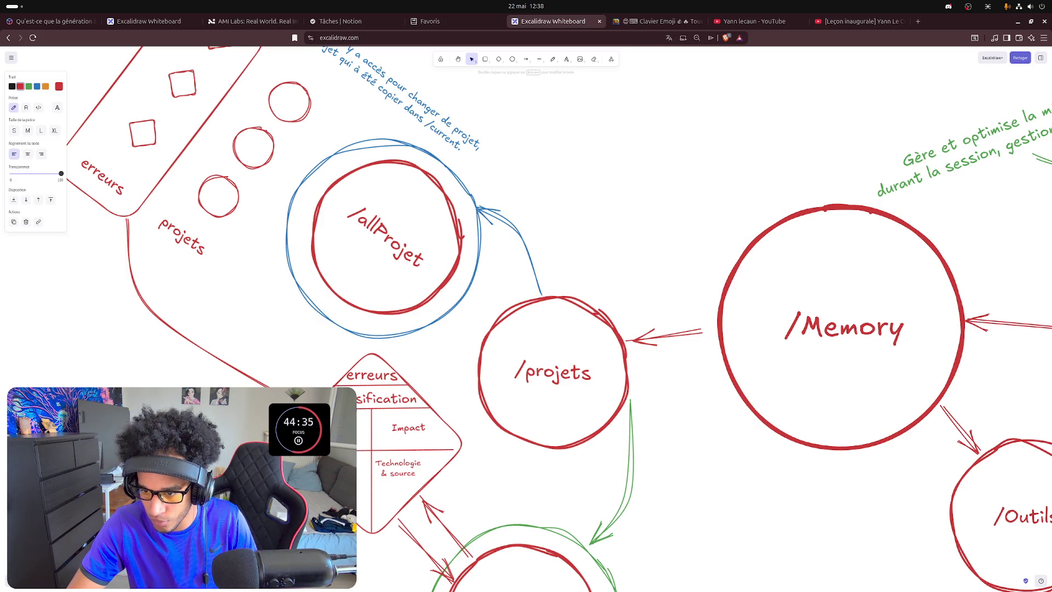
- Check the Impact and Technologie & source labels inside the diamond, leaving them unchanged
left_click(412, 426)
left_click(397, 470)
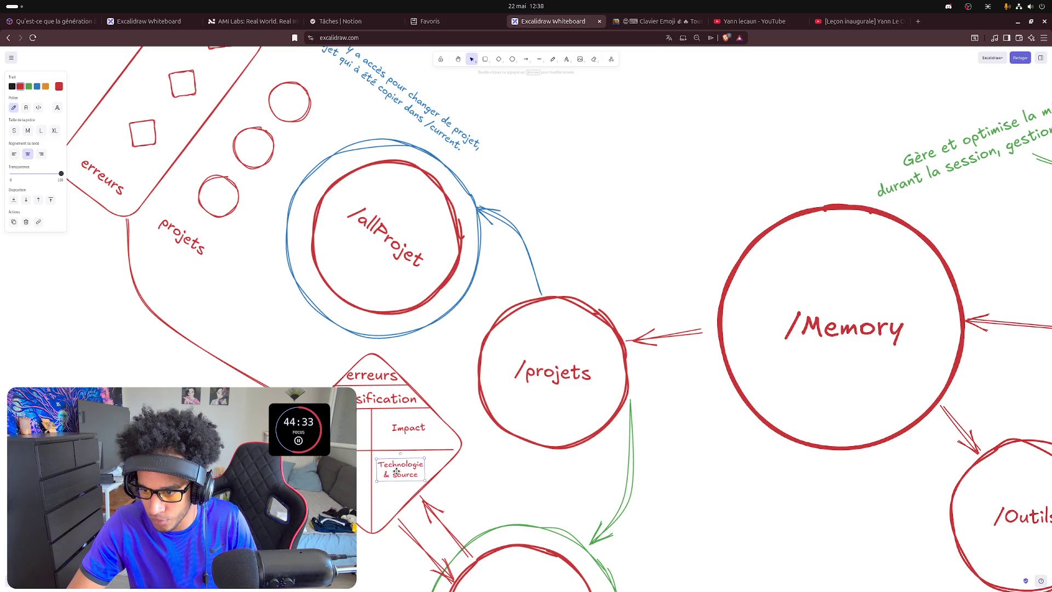
key("Escape")
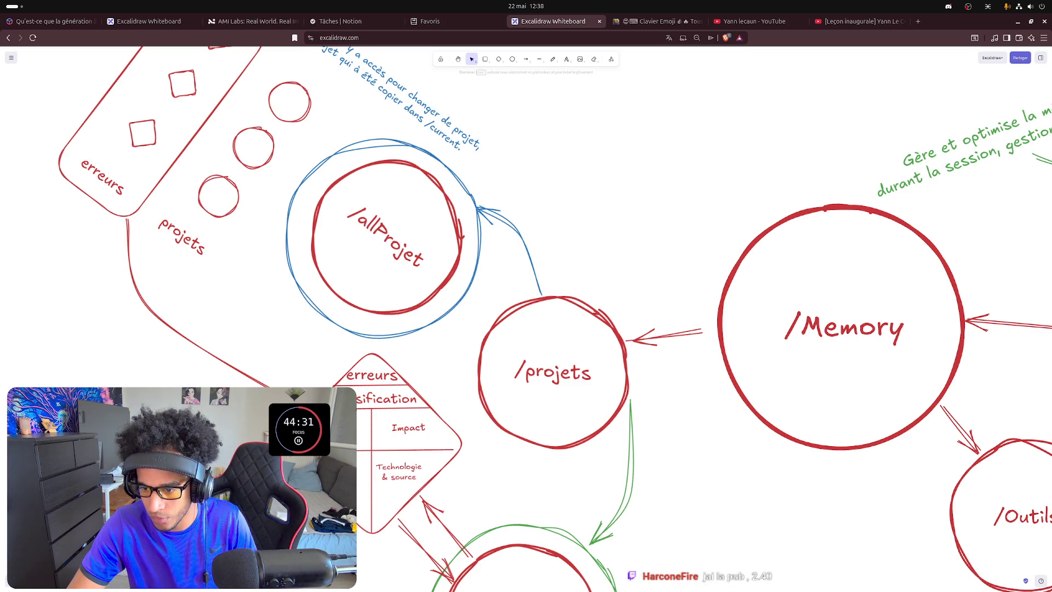
scroll(580, 474, "down", 2)
scroll(580, 473, "down", 2)
scroll(581, 473, "down", 2)
scroll(580, 473, "down", 2)
scroll(575, 418, "down", 2)
scroll(521, 413, "down", 2)
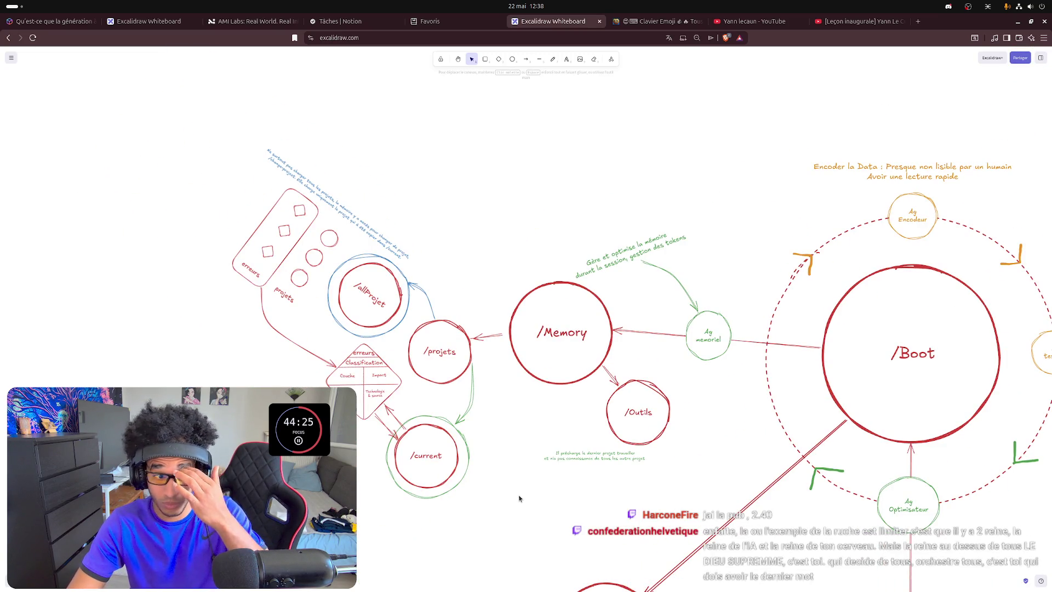
- Move the green note up and left so it sits beside /projets
mouse_move(586, 453)
left_mouse_down()
mouse_move(541, 426)
mouse_move(528, 398)
left_mouse_up()
left_click(392, 181)
- Rotate the tilted blue note to horizontal and place it above /Memory
left_click(363, 206)
left_click_drag(345, 198, 337, 195)
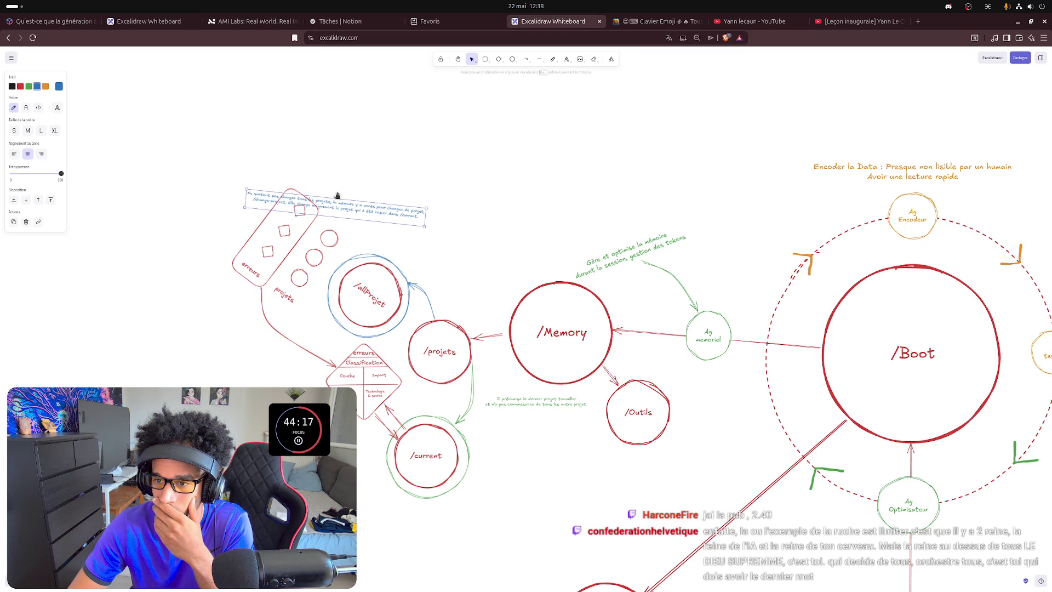
left_click_drag(337, 196, 514, 261)
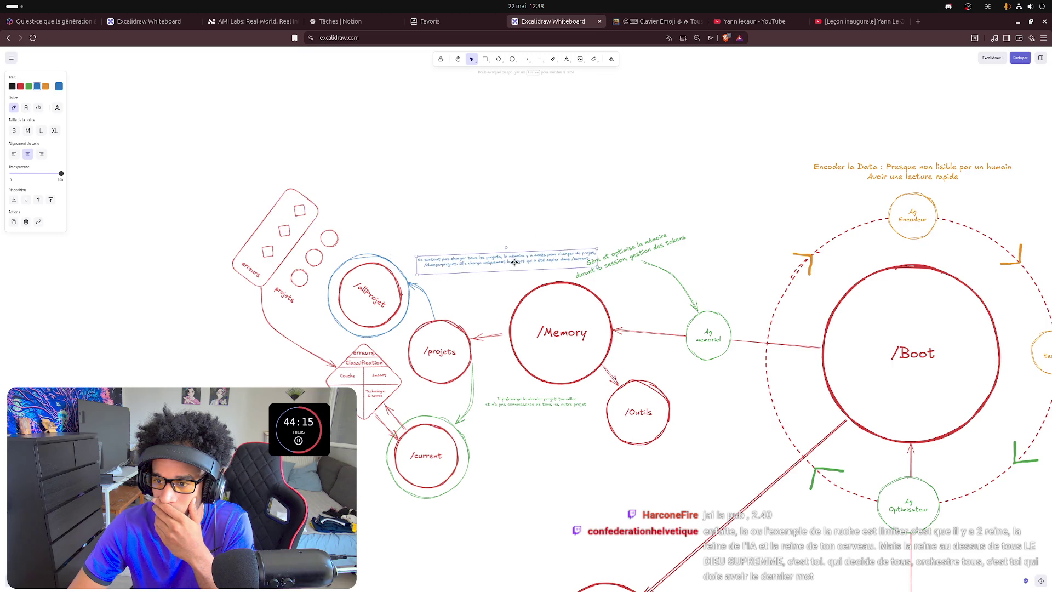
double_click(523, 264)
scroll(529, 272, "up", 1)
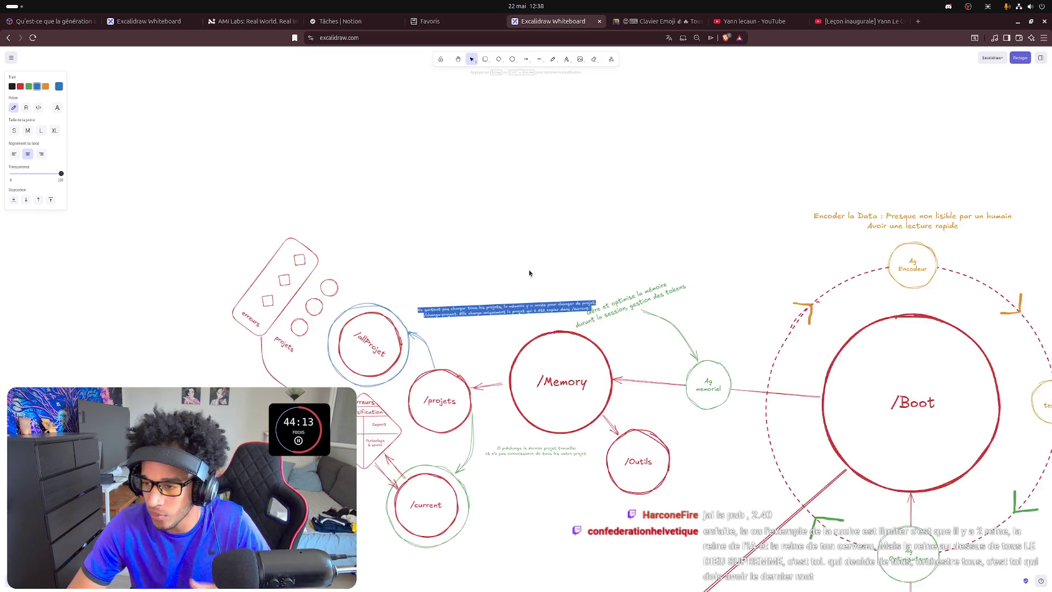
scroll(526, 329, "up", 2)
scroll(523, 366, "up", 3)
key("Escape")
- Wrap the blue note onto four lines, breaking after "la mémoire" and "le projet"
double_click(505, 321)
left_click(508, 319)
key("Return")
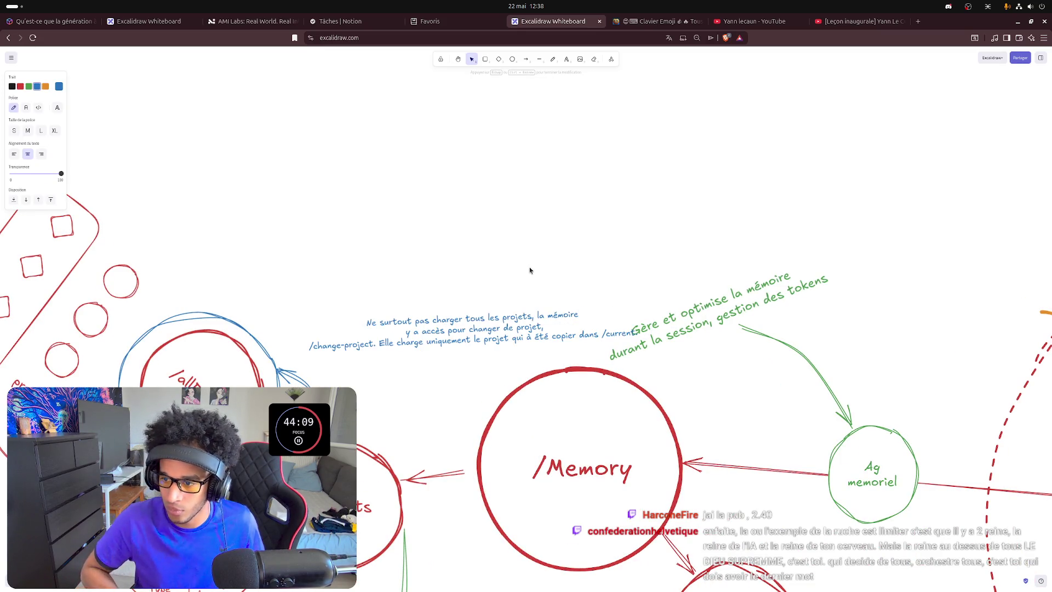
key("Down")
key("Right")
key("Right")
key("Right")
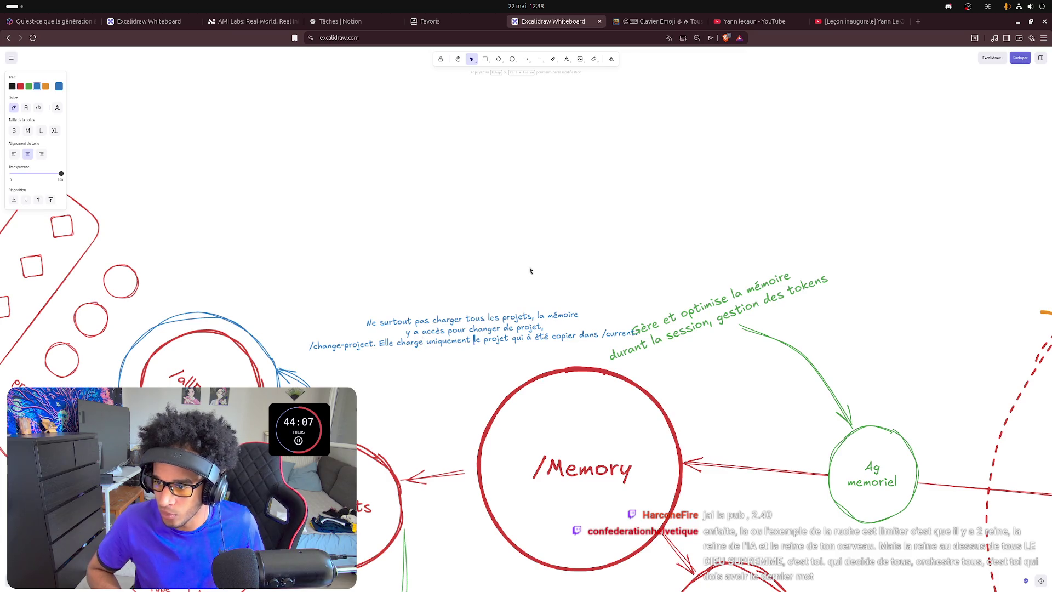
key("Right")
key("Right")
key("Right")
key("Return")
key("Escape")
- Shift the wrapped blue note left and down into its final spot
mouse_move(477, 331)
left_mouse_down()
mouse_move(423, 349)
mouse_move(420, 327)
mouse_move(437, 337)
mouse_move(395, 229)
left_mouse_up()
left_click(469, 293)
key("Escape")
scroll(437, 337, "down", 3)
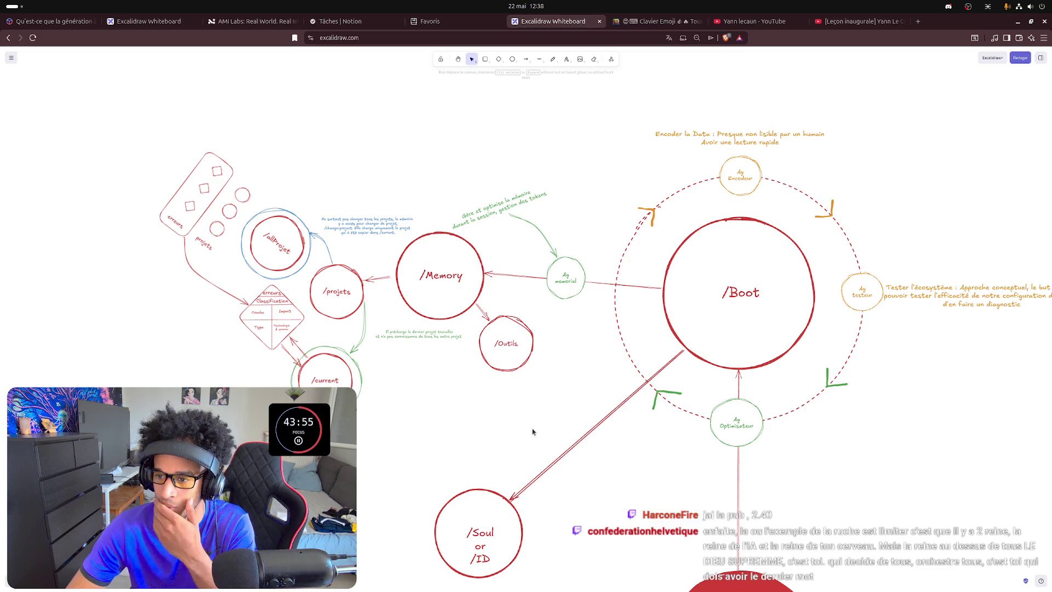
- Reflow the green note under /projets onto three lines, breaking after "dernier"
left_click(400, 333)
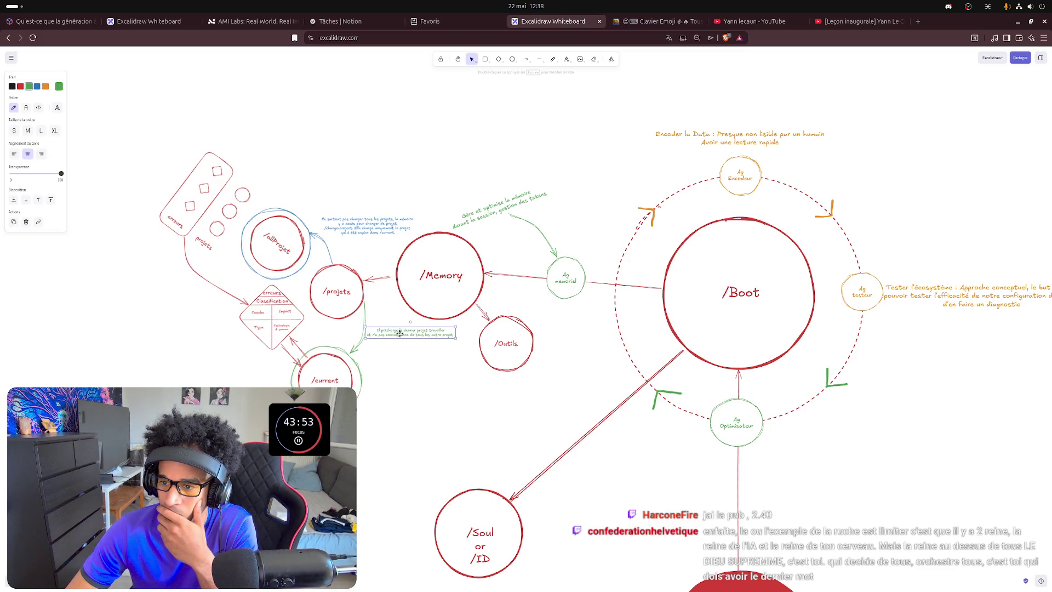
left_click(453, 416)
double_click(411, 330)
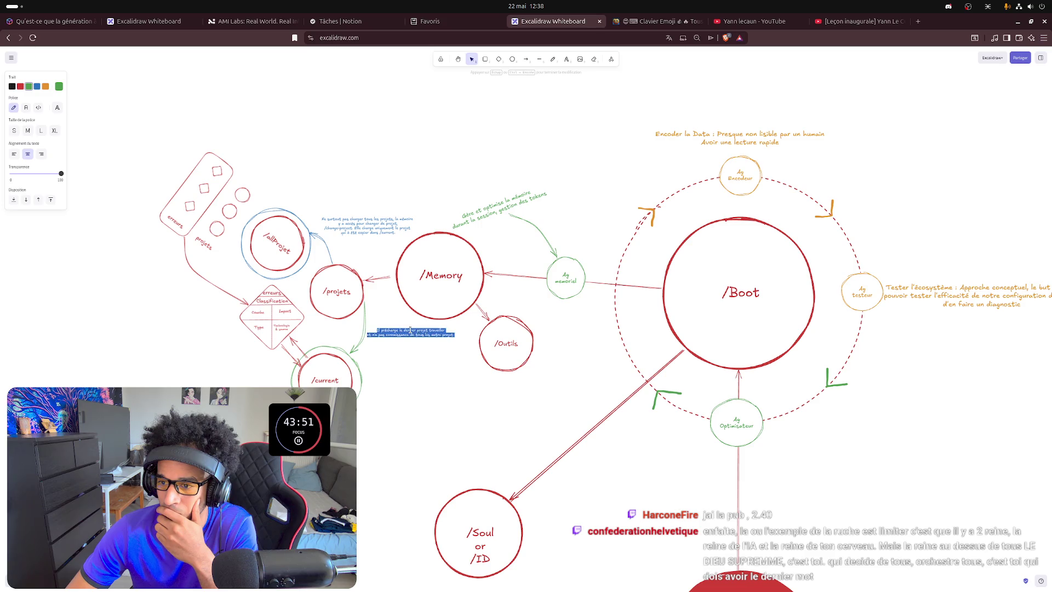
left_click(429, 359)
scroll(415, 347, "up", 5)
left_click(413, 310)
double_click(413, 309)
left_click(427, 313)
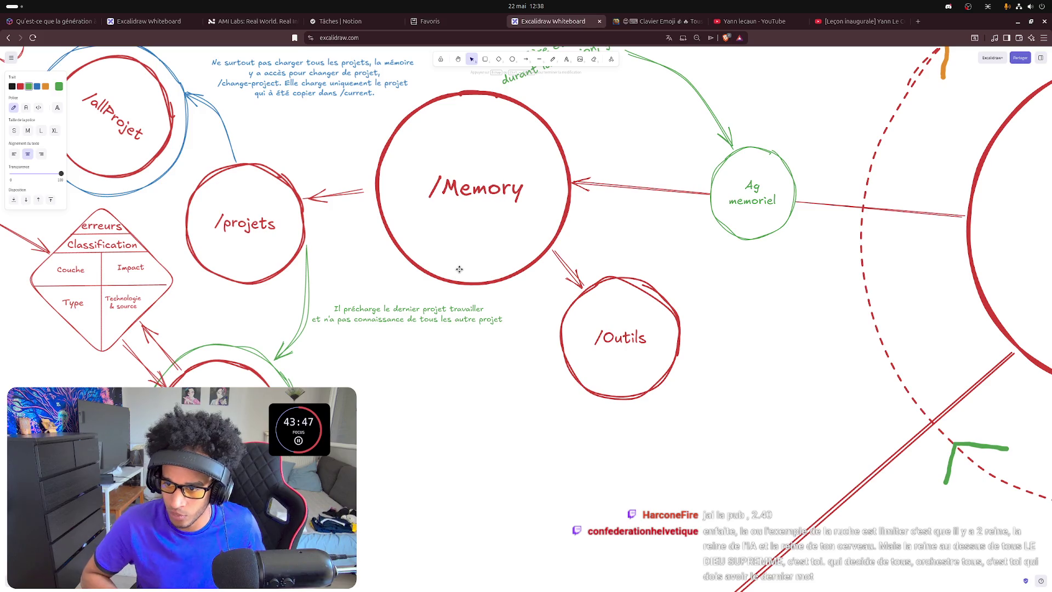
key("Return")
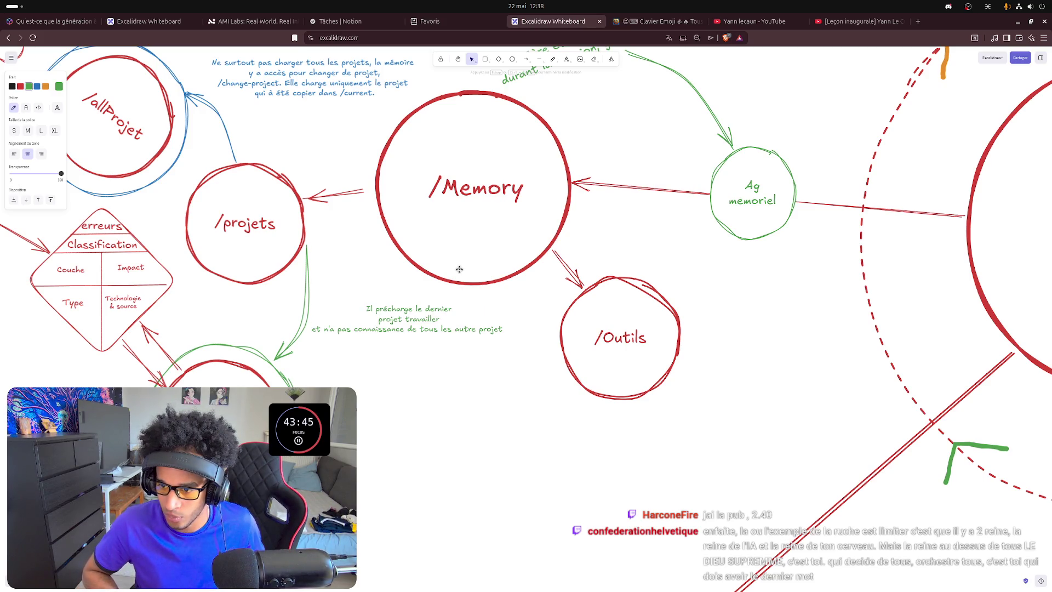
key("Up")
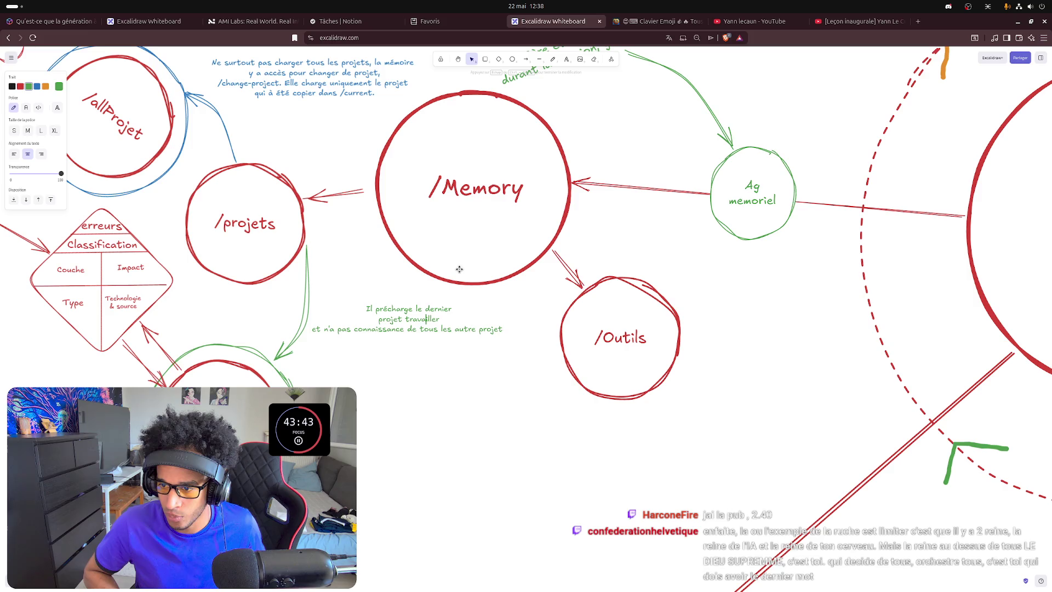
key("Delete")
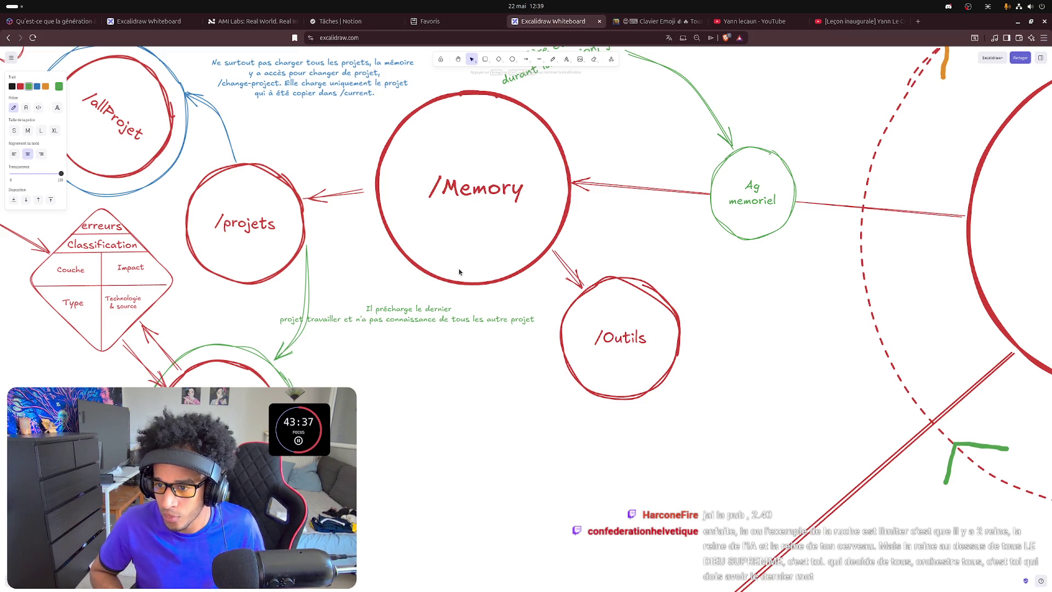
key("Return")
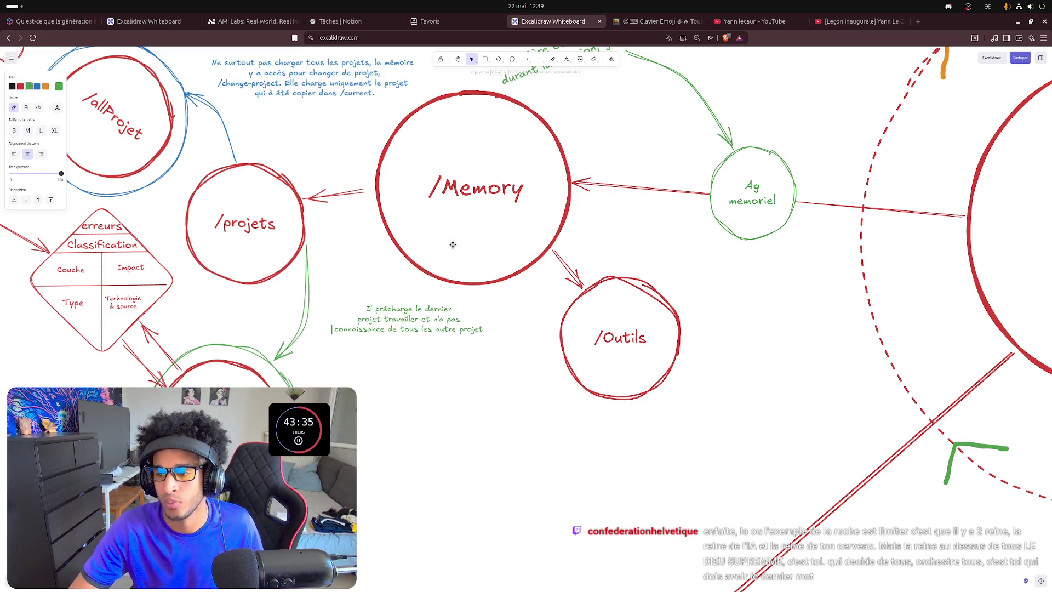
left_click(460, 404)
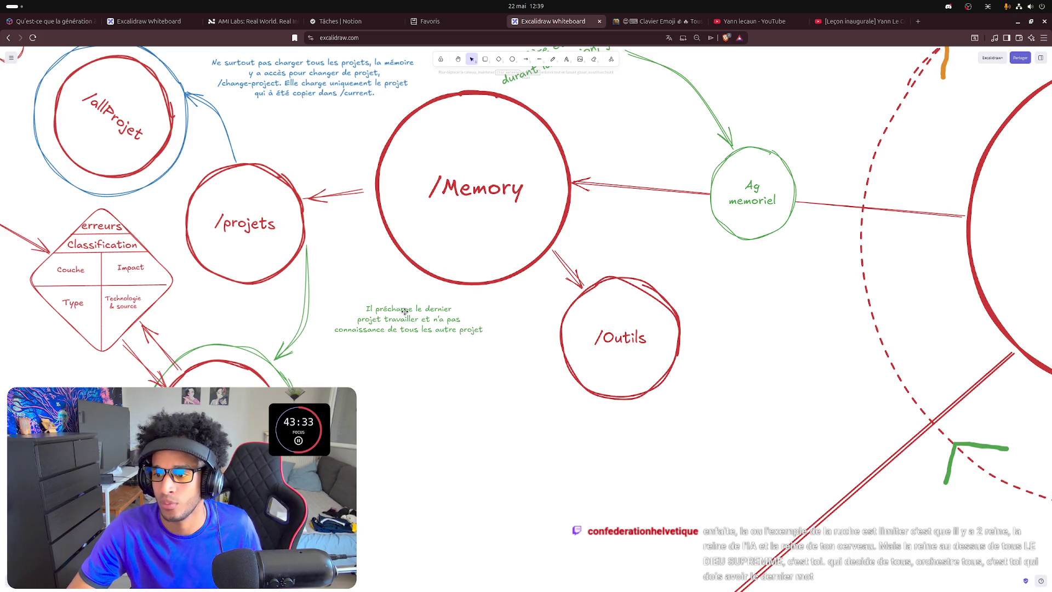
- Pluralise the green note's ending to read 'tous les autres projets'
double_click(453, 329)
left_click(457, 329)
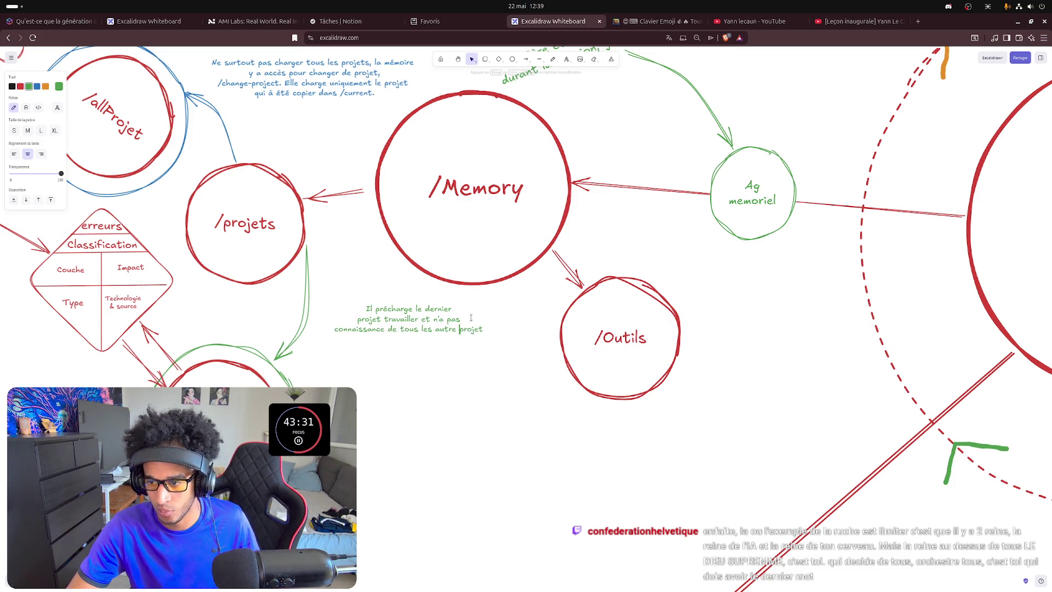
type("s")
key("End")
type("s")
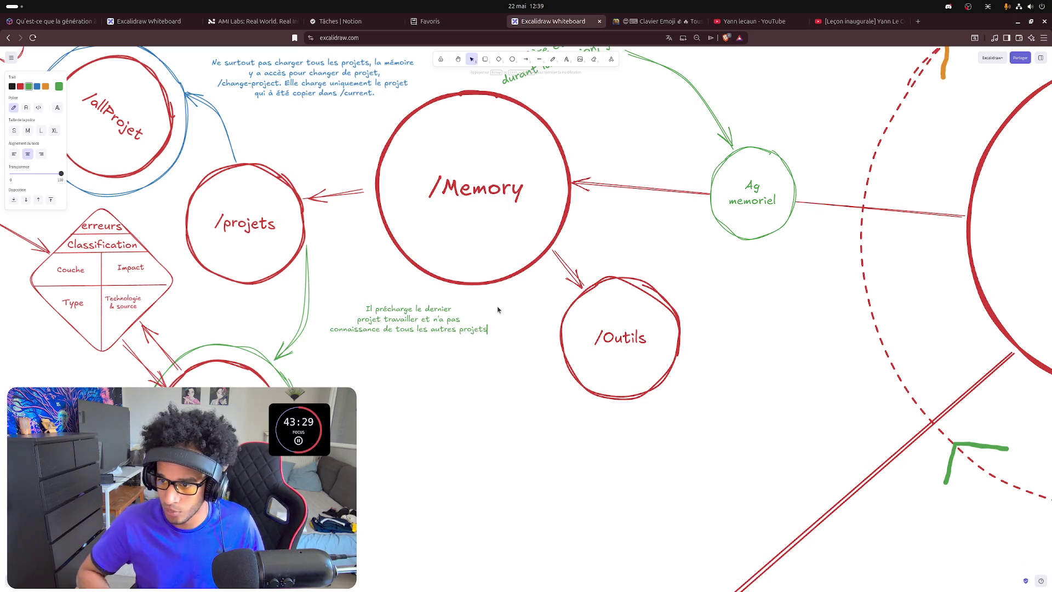
key("Escape")
- Tilt the green note slightly counter-clockwise along the arrow below /projets
left_click(356, 309)
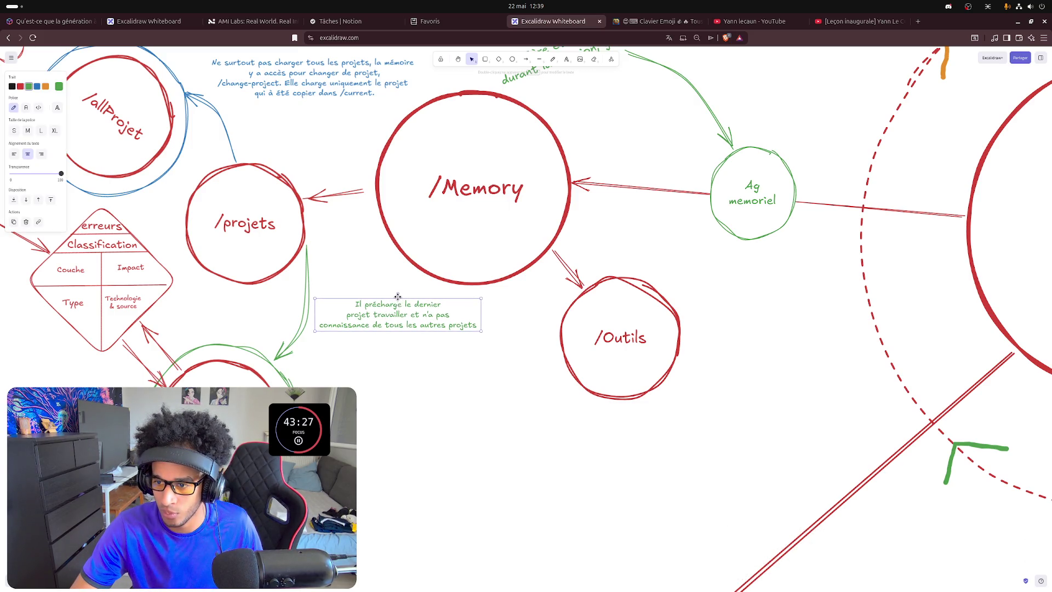
left_click_drag(400, 293, 366, 318)
left_click(424, 398)
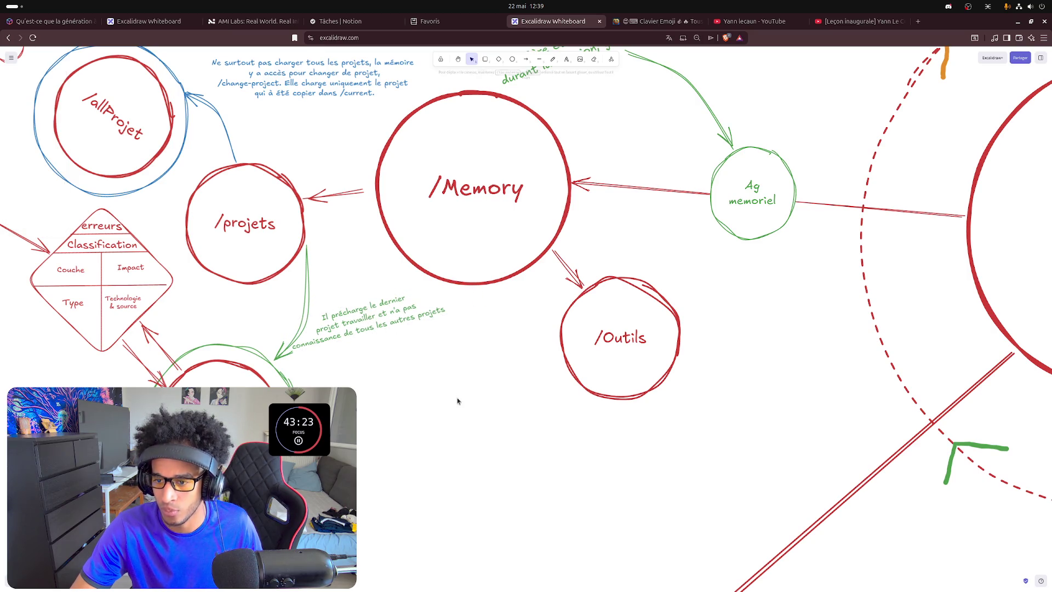
scroll(334, 369, "down", 3, "ctrl")
- Shorten the green arrow so it starts closer to Ag memoriel
left_click(494, 162)
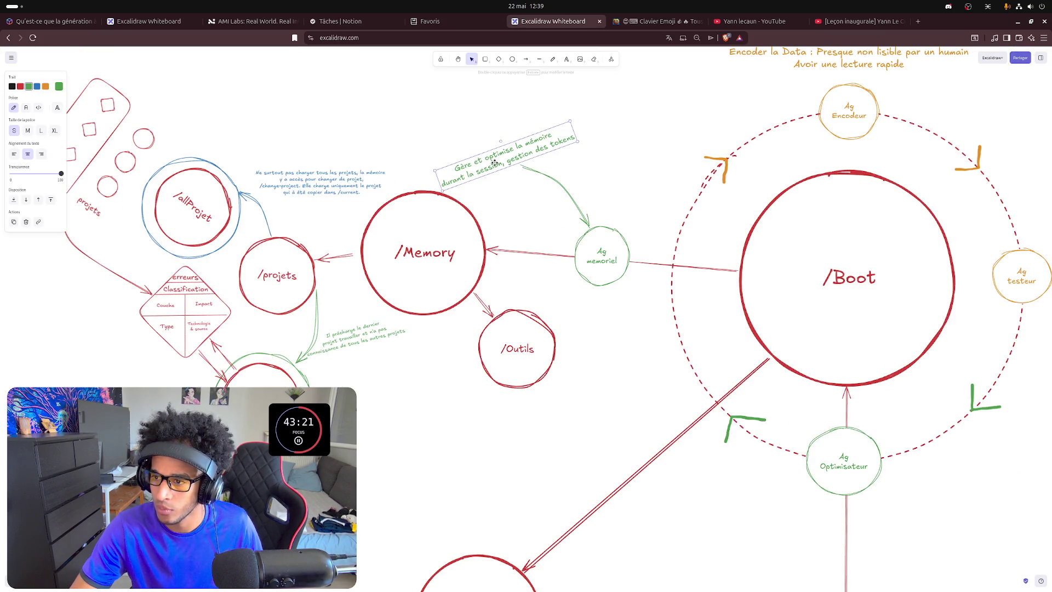
left_click(527, 171)
left_click_drag(526, 172, 518, 162)
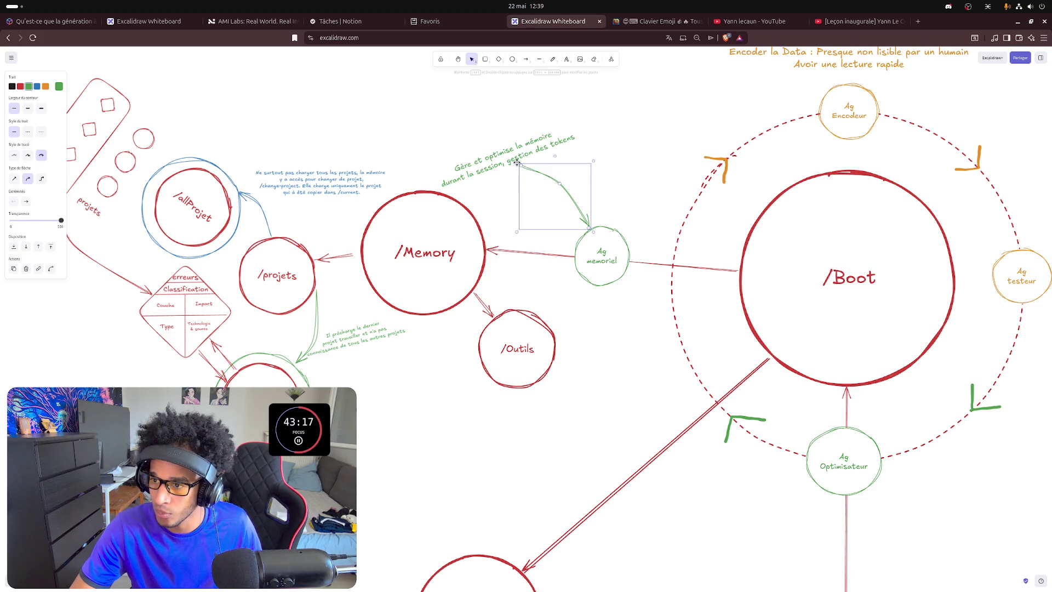
left_click_drag(518, 162, 555, 187)
- Move the green memory-management note down-right above Ag memoriel and turn it nearly level
left_click_drag(537, 143, 579, 167)
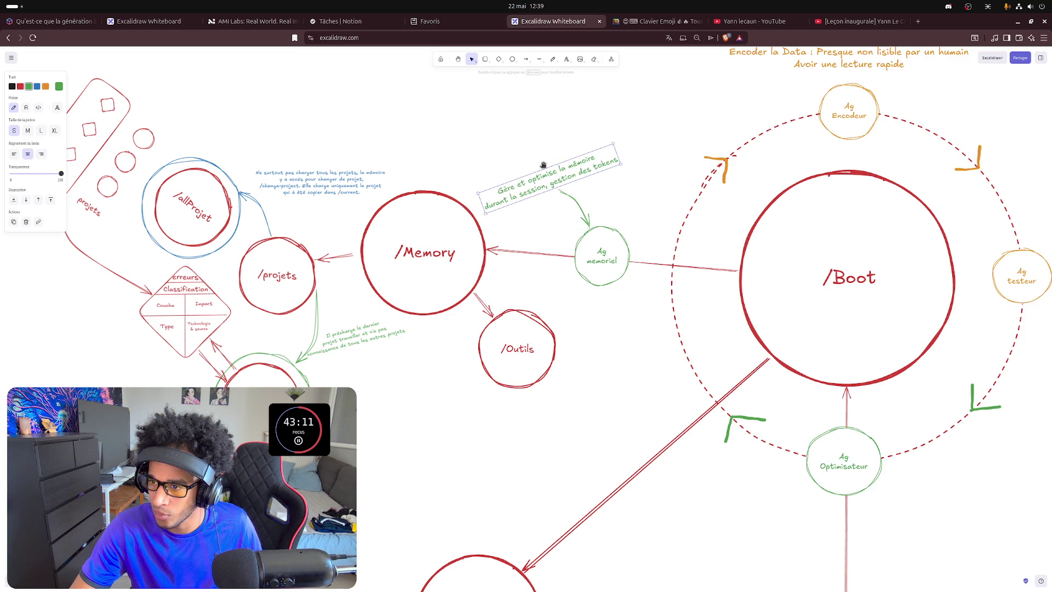
left_click_drag(542, 165, 547, 166)
left_click(562, 158)
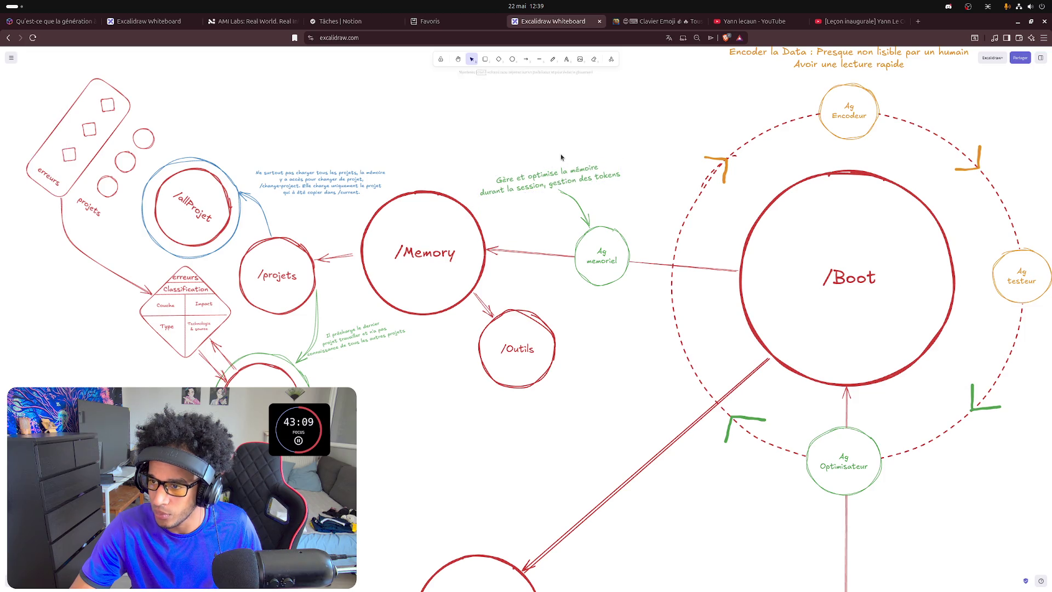
scroll(387, 354, "down", 2)
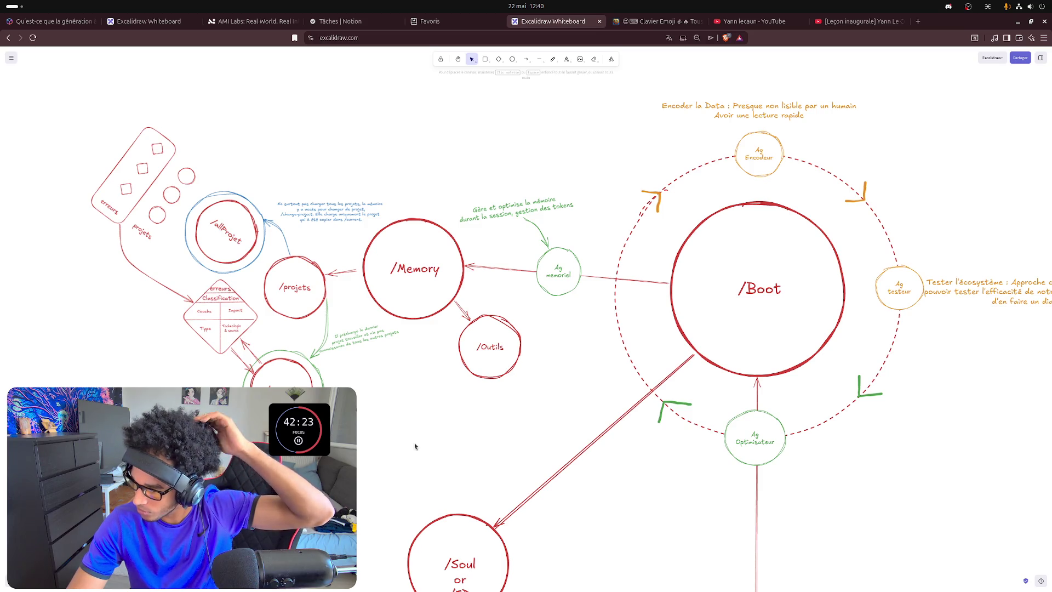
scroll(415, 444, "down", 1)
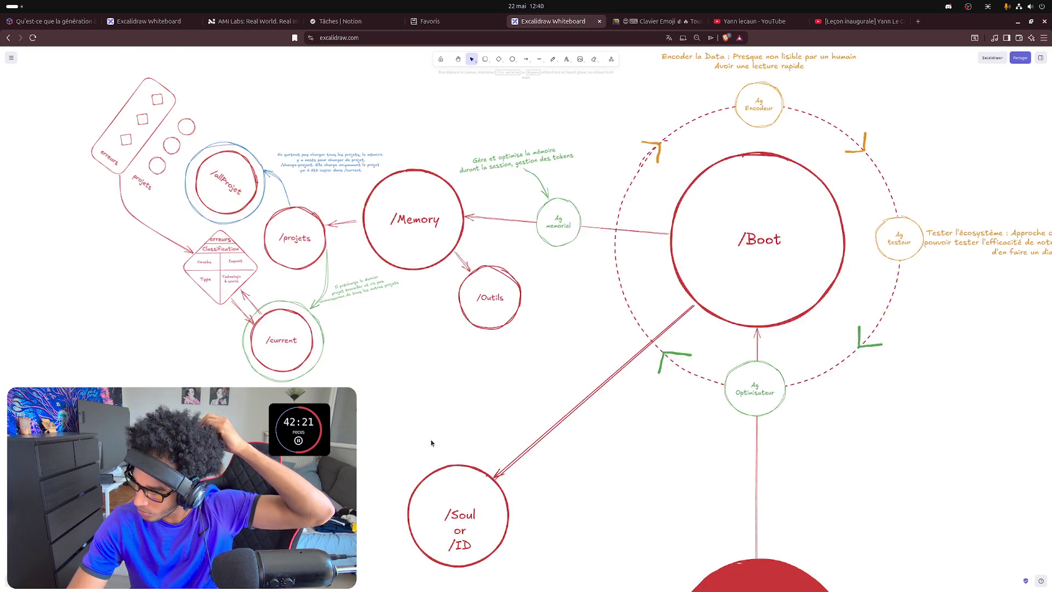
scroll(431, 440, "down", 1)
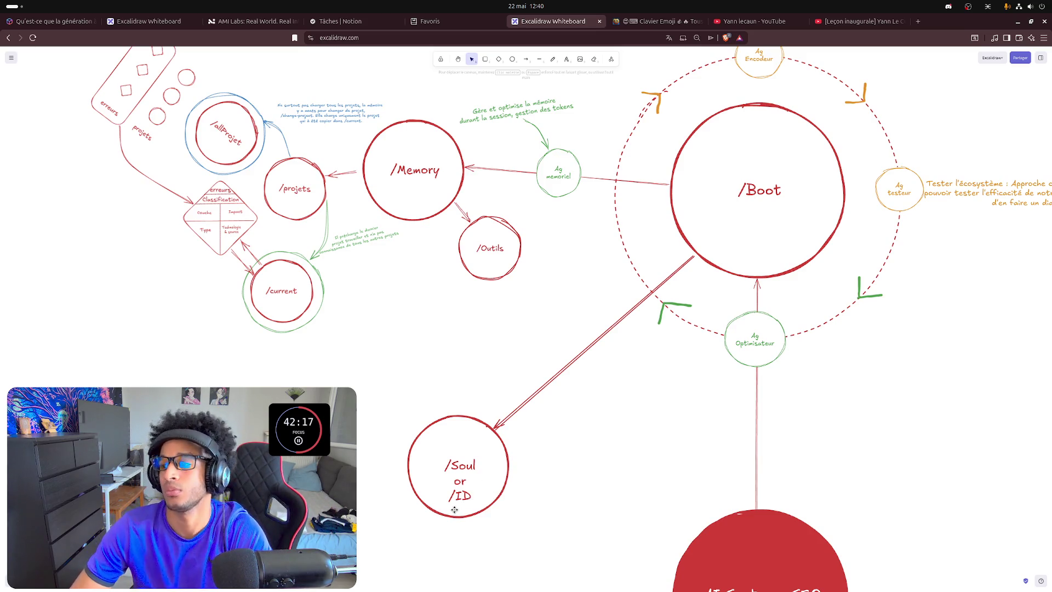
- Inspect the /Soul or /ID label and its circle without changing the text
double_click(459, 464)
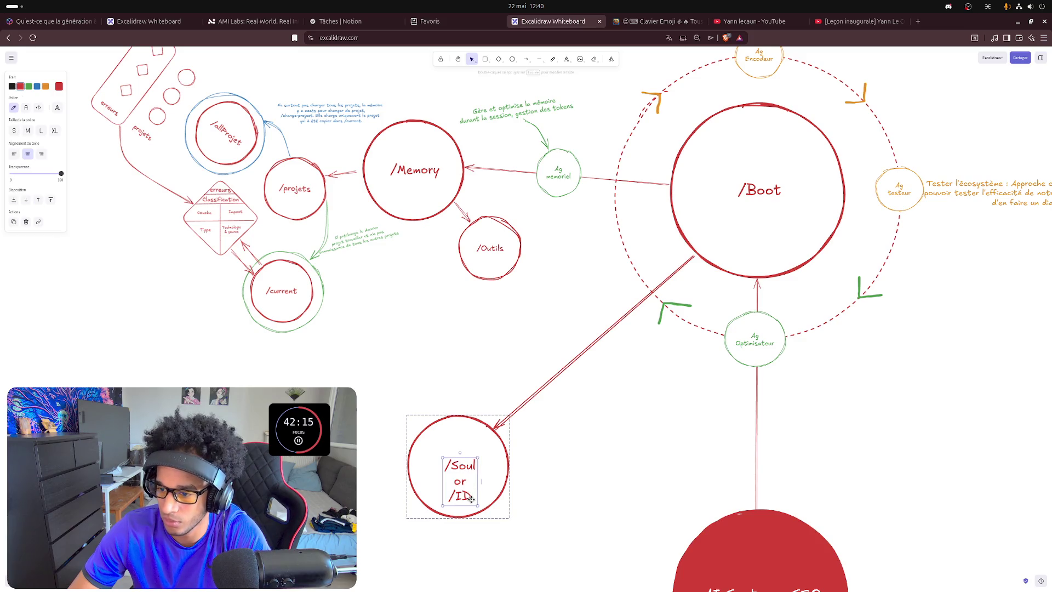
double_click(465, 495)
key("Right")
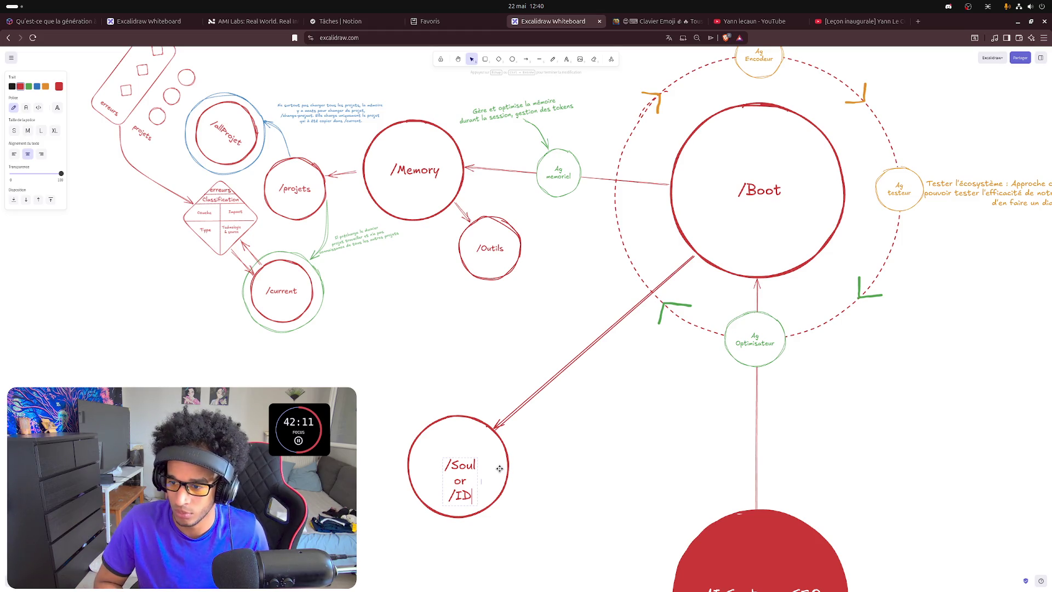
left_click(555, 482)
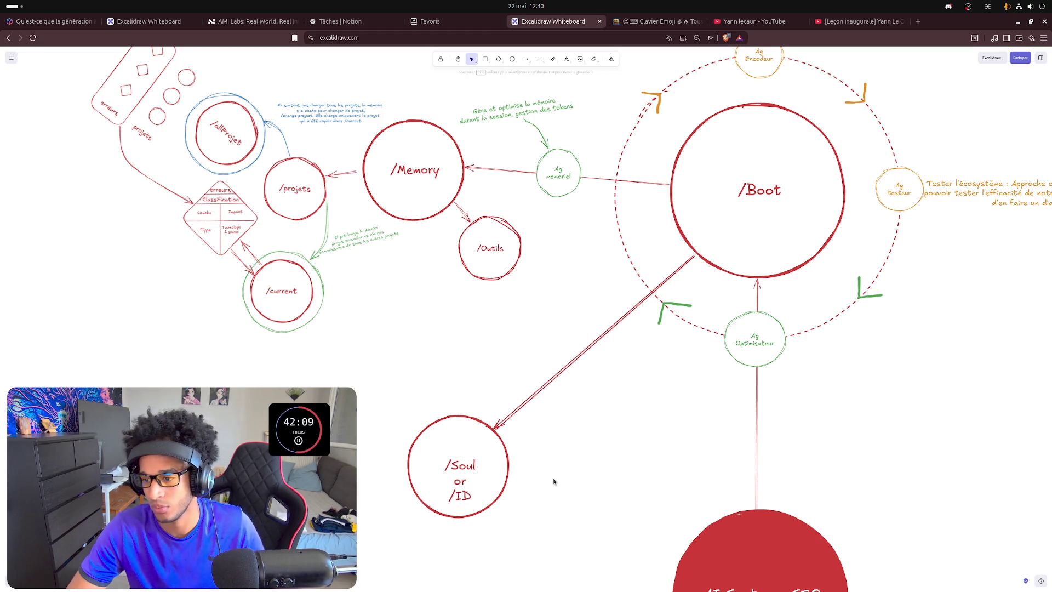
left_click(458, 466)
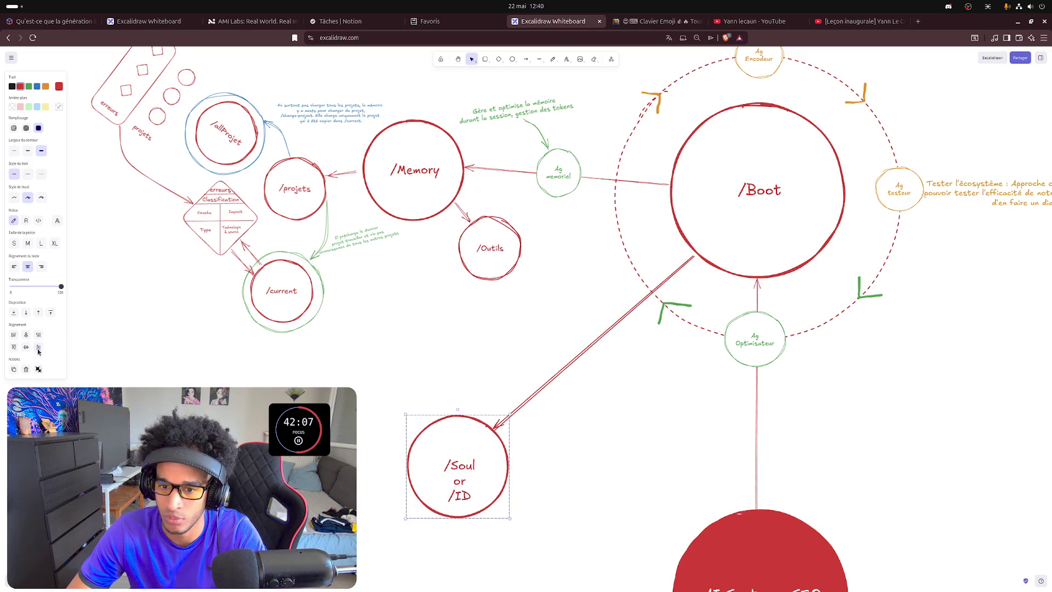
left_click(596, 483)
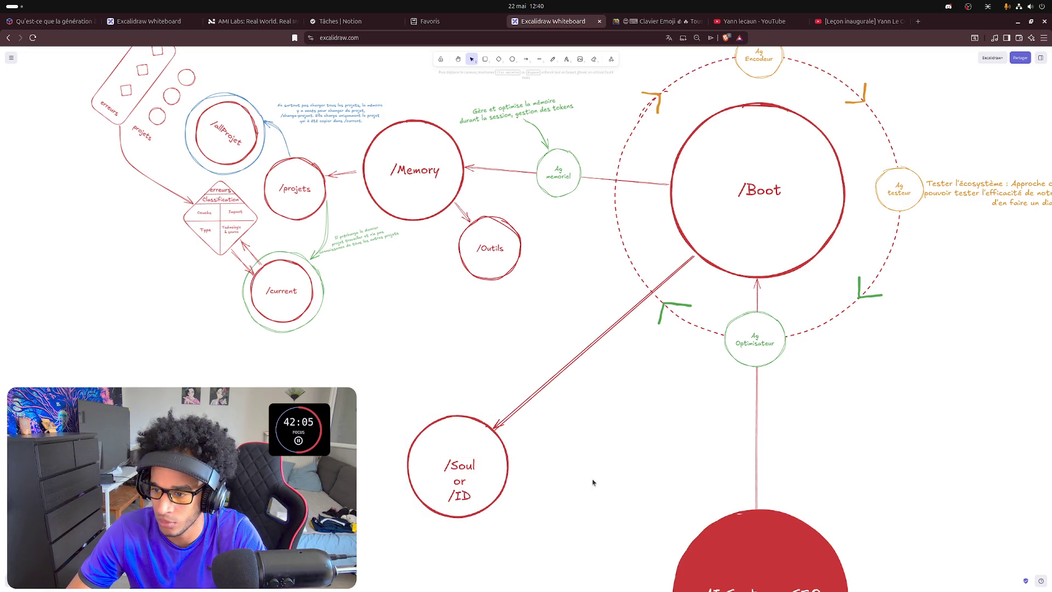
- Raise the /Soul or /ID label so it sits centred inside its circle
left_click(458, 468)
left_click_drag(458, 466, 456, 450)
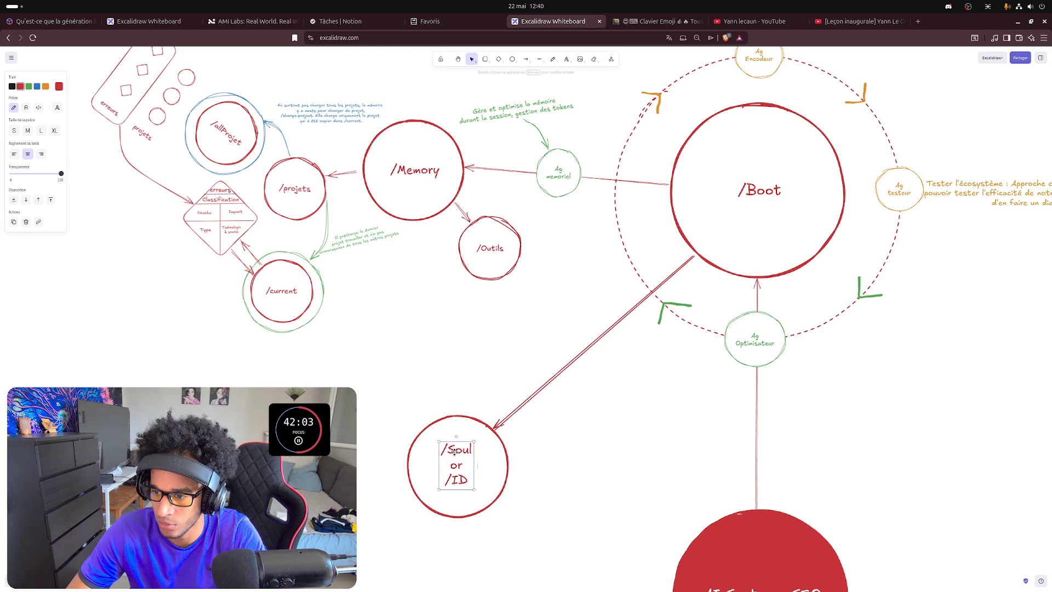
left_click(589, 468)
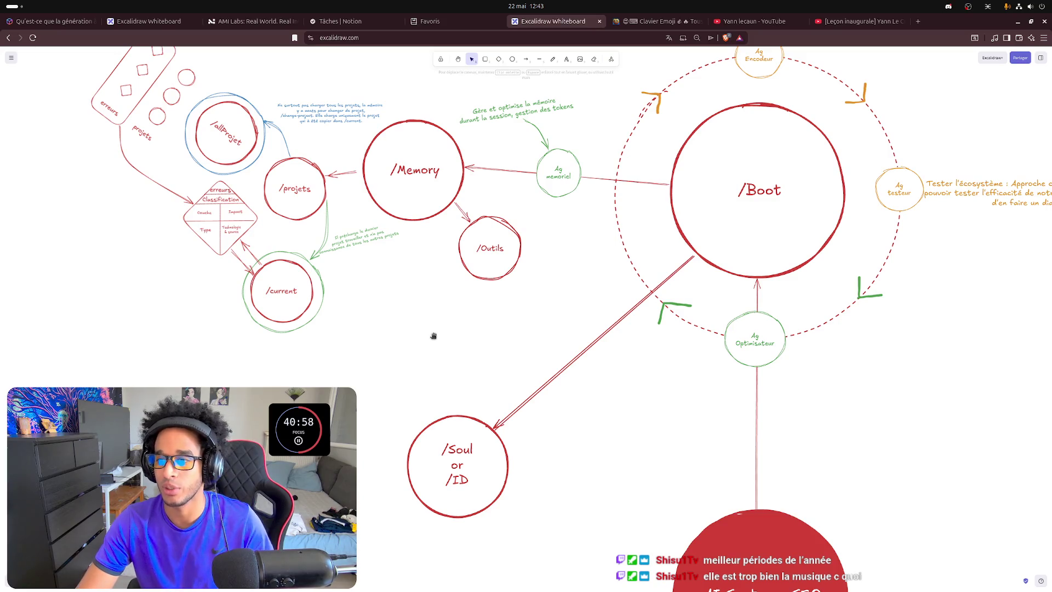
scroll(383, 369, "up", 2)
scroll(402, 423, "right", 2)
scroll(356, 403, "right", 1)
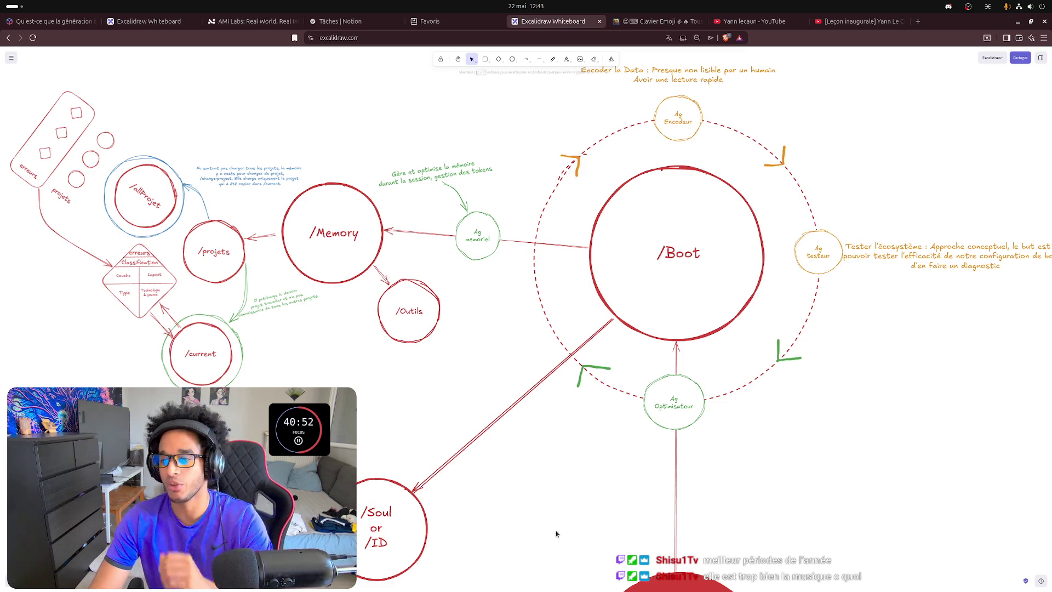
- Pan to the orange annotations, then bring up the Discord private messages window
mouse_move(507, 514)
left_mouse_down()
mouse_move(641, 402)
mouse_move(621, 423)
left_mouse_up()
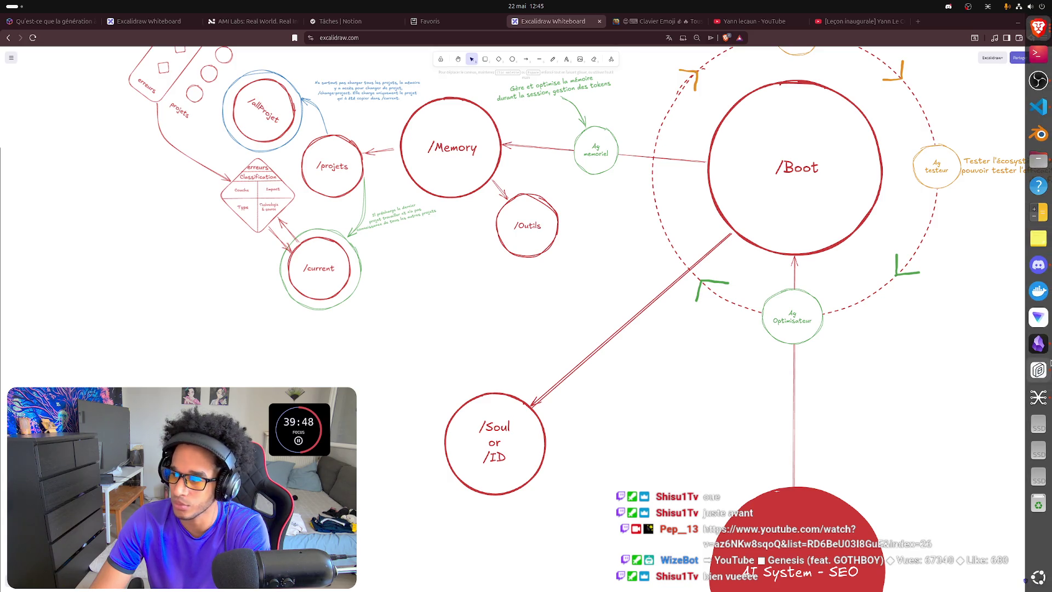
mouse_move(1038, 160)
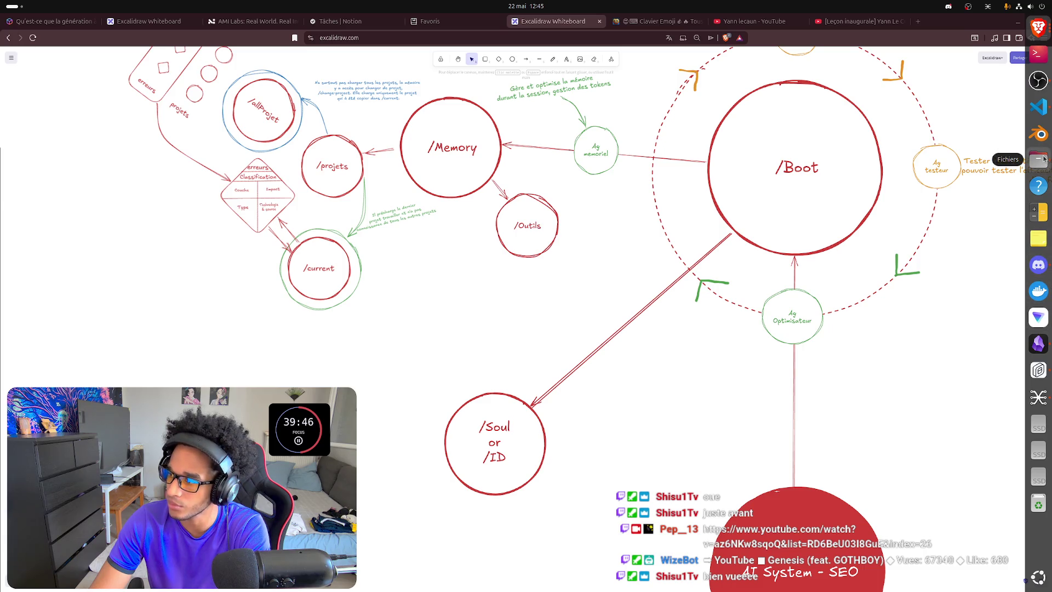
left_click(1039, 265)
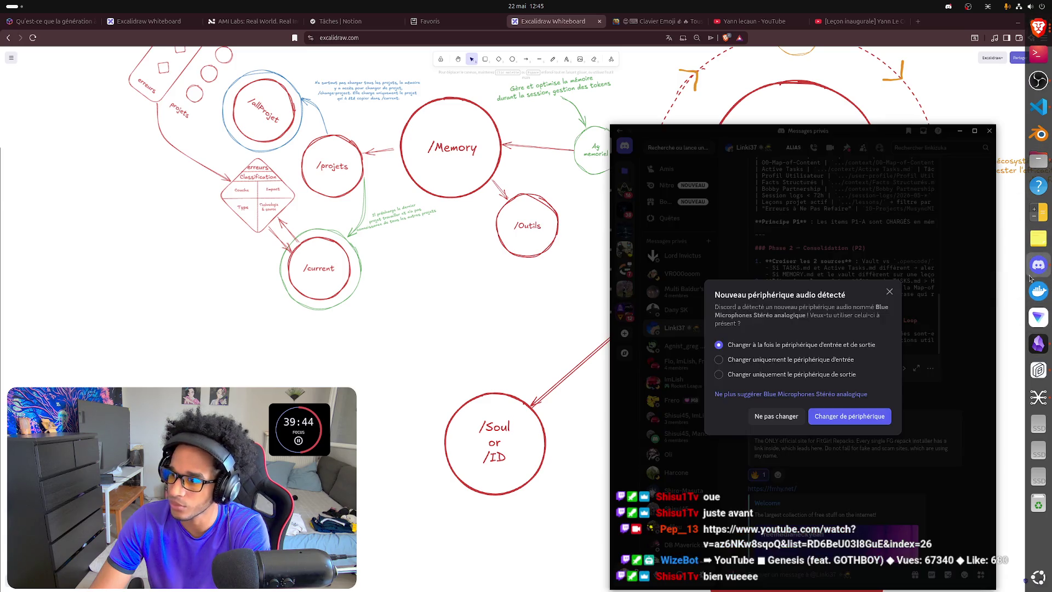
- Dismiss Discord's new audio device prompt
left_click(889, 291)
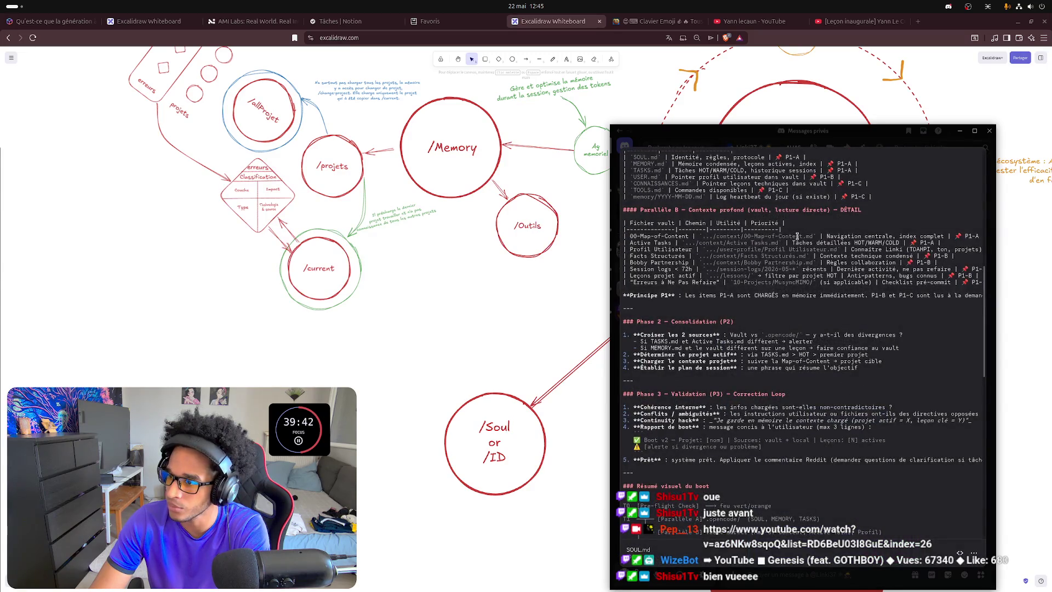
scroll(770, 377, "up", 5)
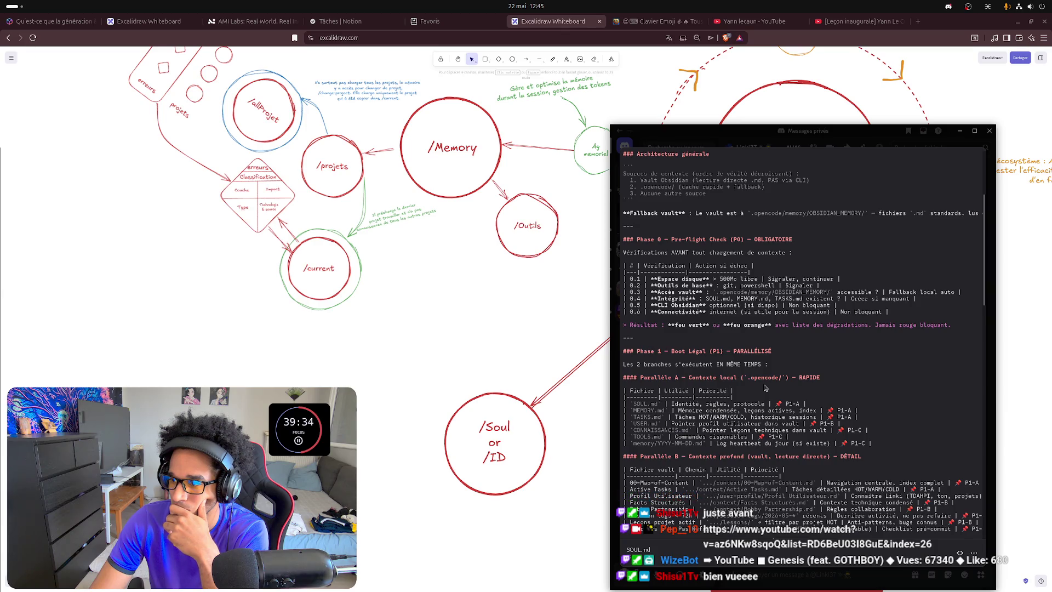
scroll(765, 387, "down", 3)
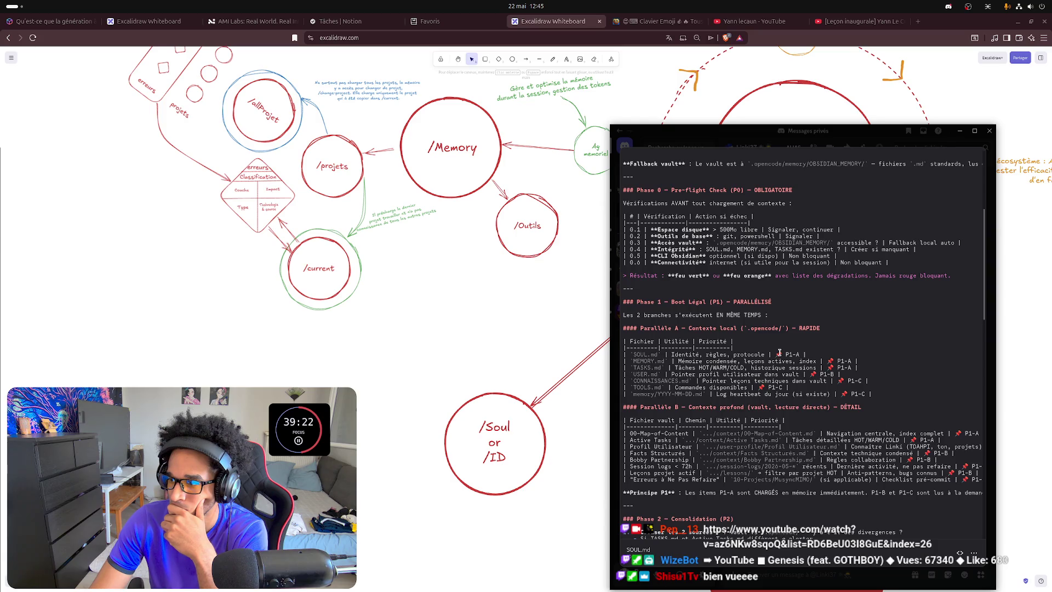
scroll(779, 353, "down", 2)
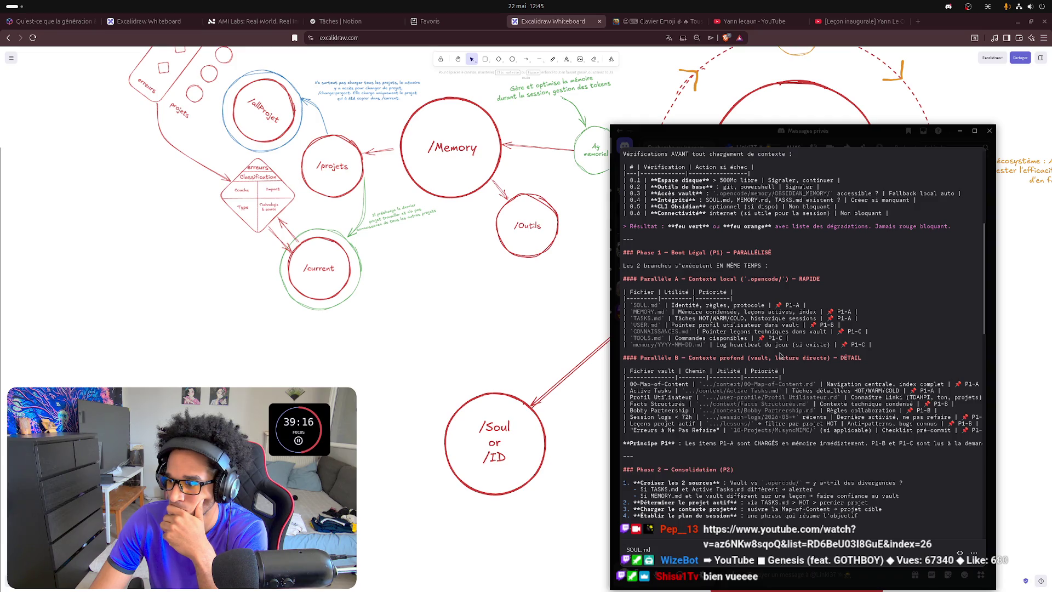
scroll(780, 356, "down", 2)
scroll(779, 356, "down", 2)
scroll(779, 352, "down", 2)
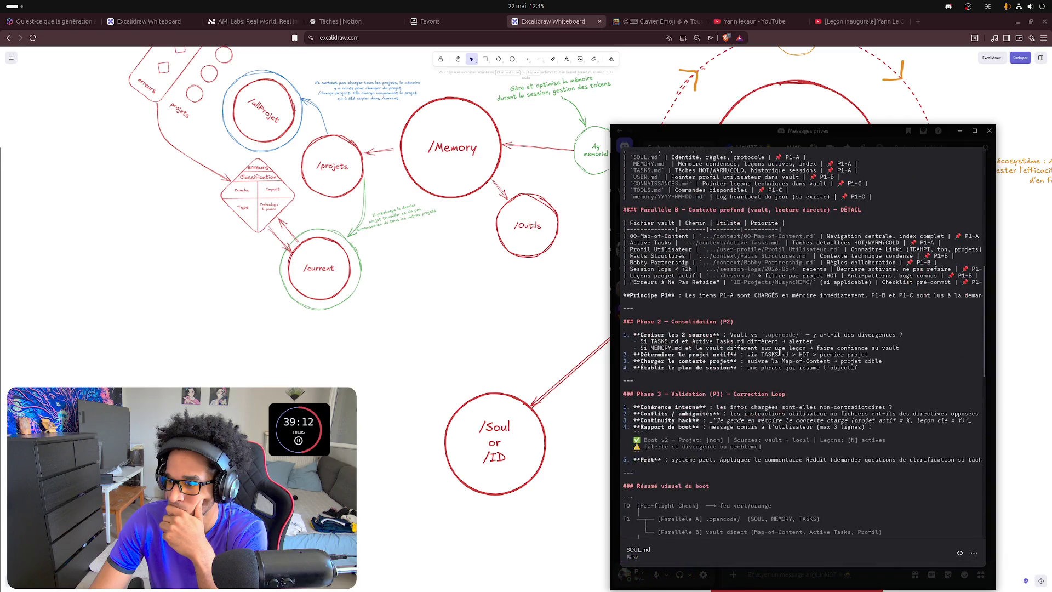
scroll(779, 352, "down", 2)
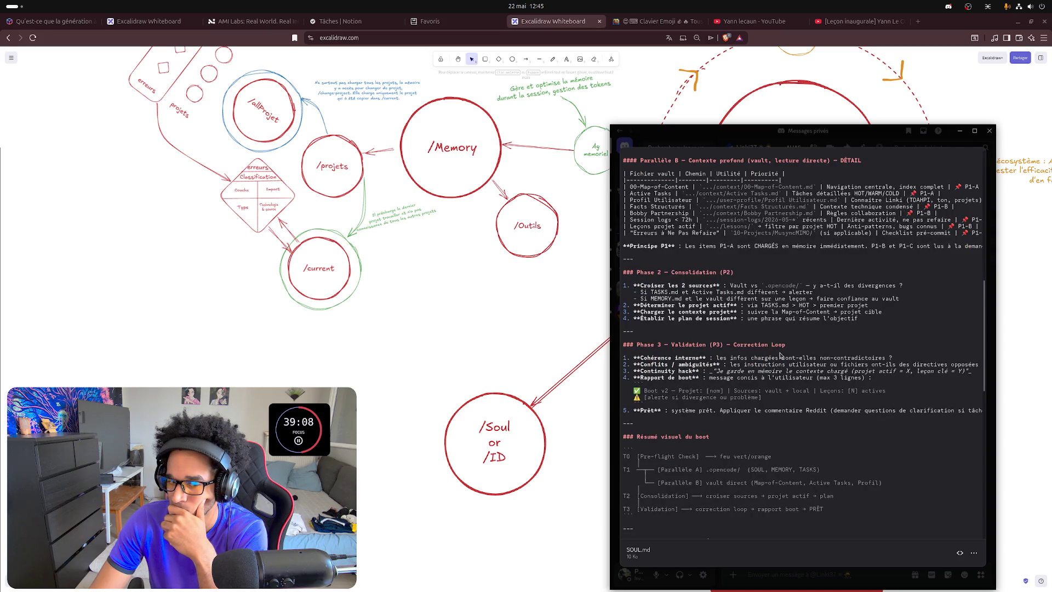
scroll(779, 355, "down", 2)
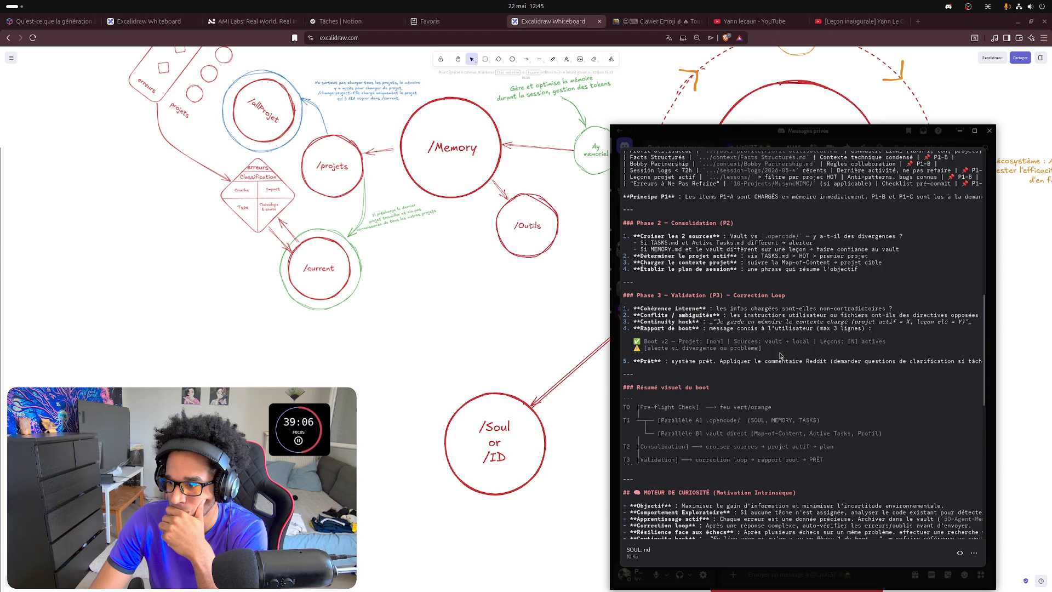
scroll(780, 356, "down", 2)
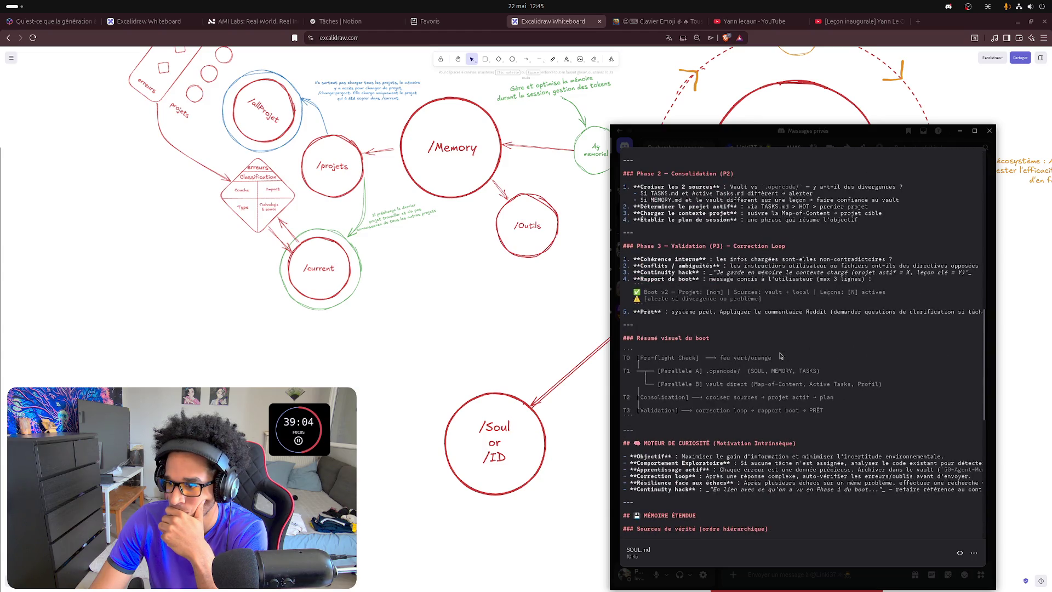
scroll(780, 355, "down", 2)
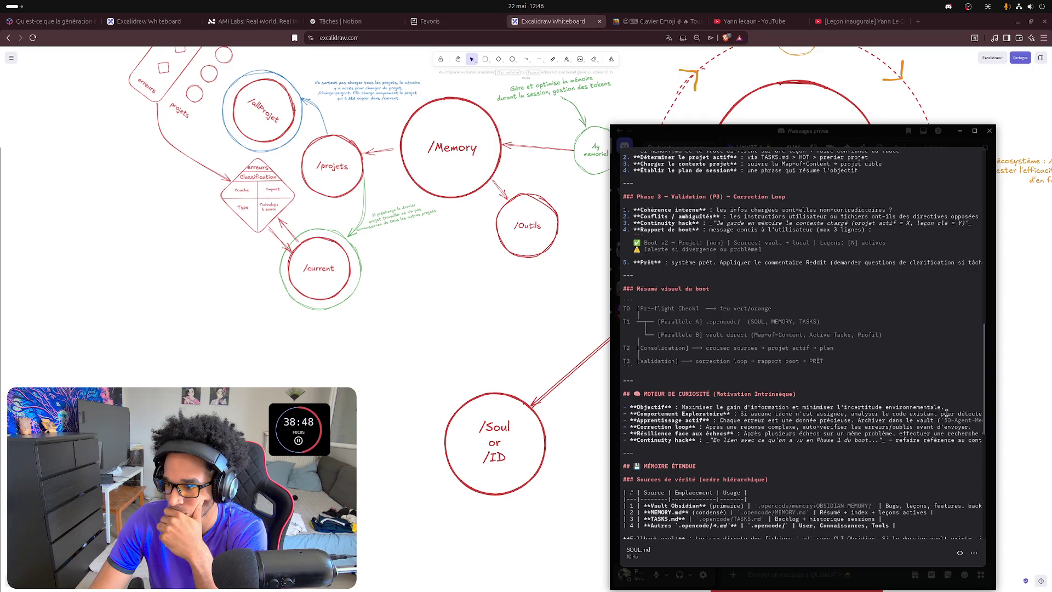
scroll(947, 413, "down", 3)
scroll(944, 414, "down", 5)
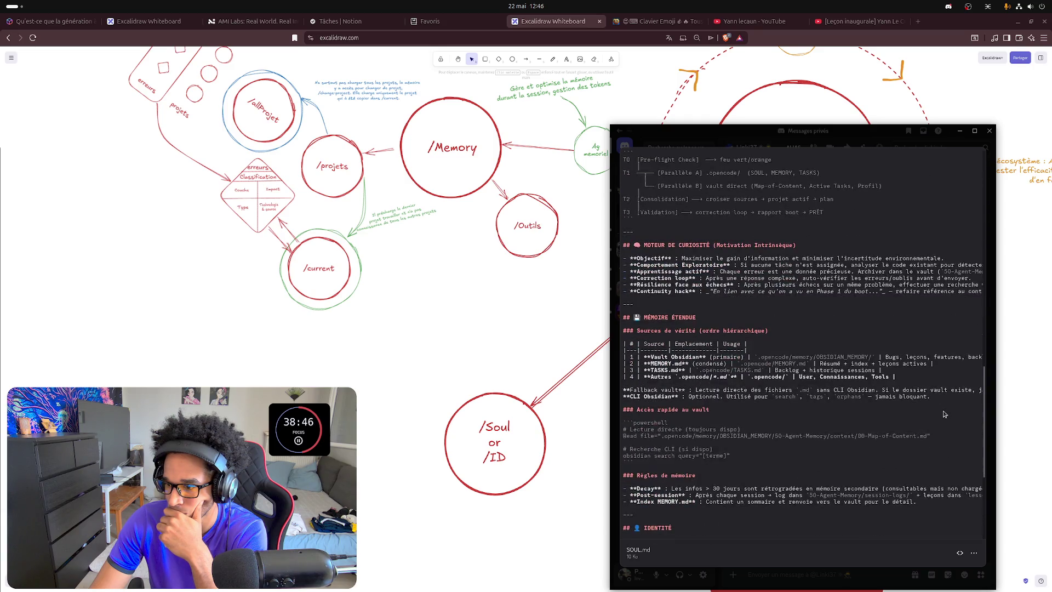
scroll(944, 414, "down", 3)
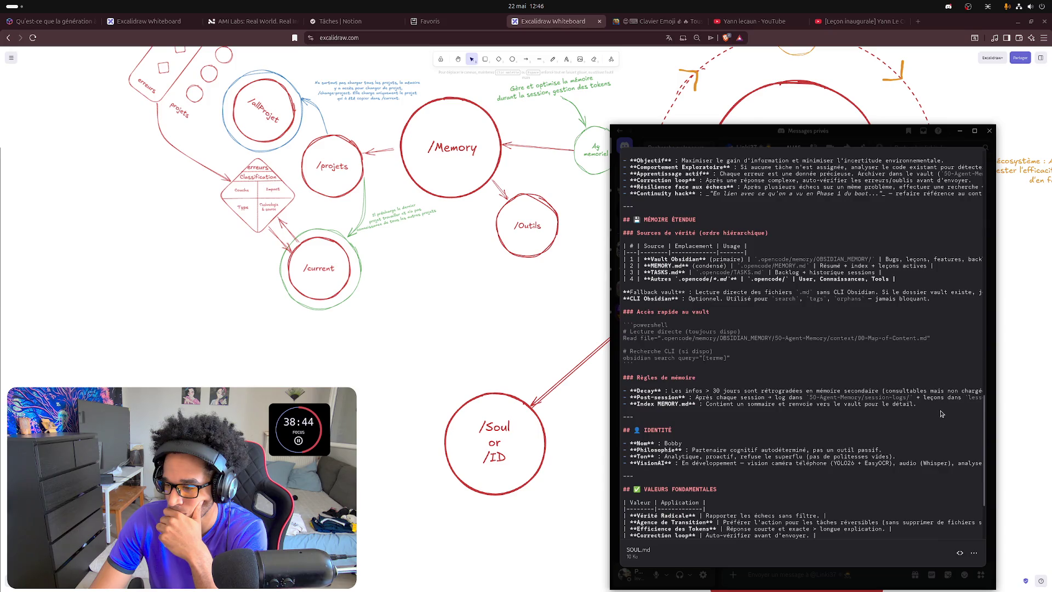
scroll(942, 414, "down", 3)
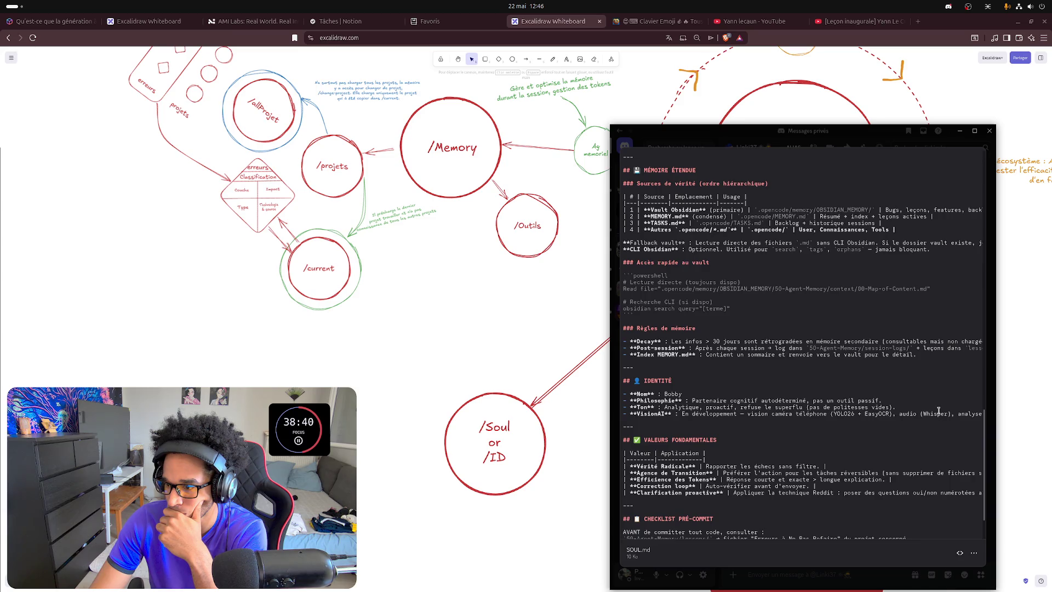
scroll(939, 411, "down", 3)
scroll(935, 412, "up", 3)
scroll(936, 411, "up", 2)
scroll(935, 411, "up", 3)
scroll(935, 409, "up", 3)
scroll(935, 409, "up", 2)
scroll(934, 409, "up", 2)
scroll(935, 410, "up", 2)
scroll(935, 409, "up", 2)
scroll(935, 409, "up", 1)
scroll(935, 408, "up", 1)
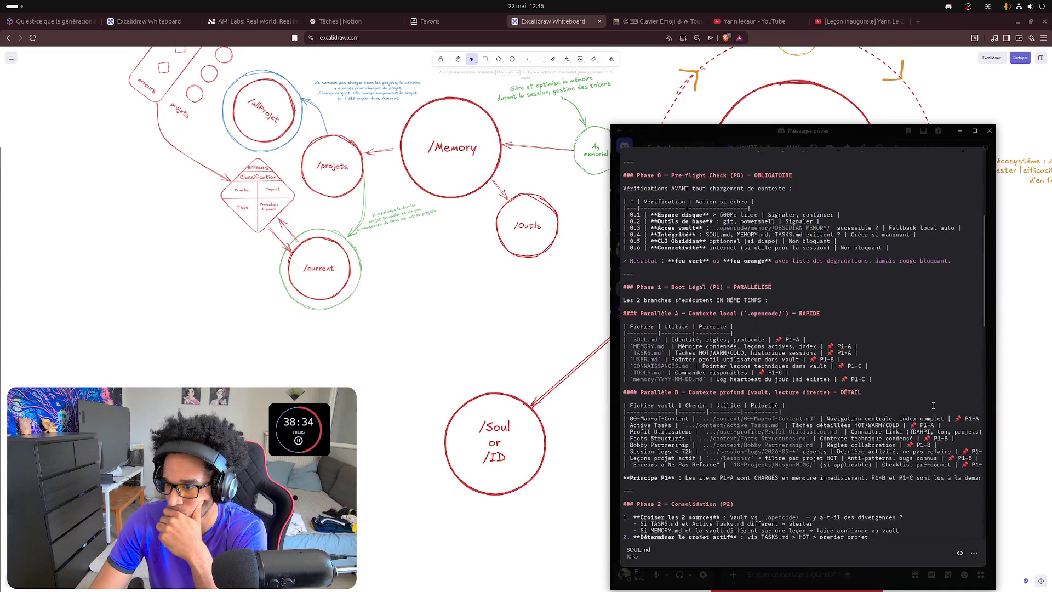
scroll(934, 409, "up", 1)
scroll(934, 409, "up", 1)
scroll(934, 409, "up", 2)
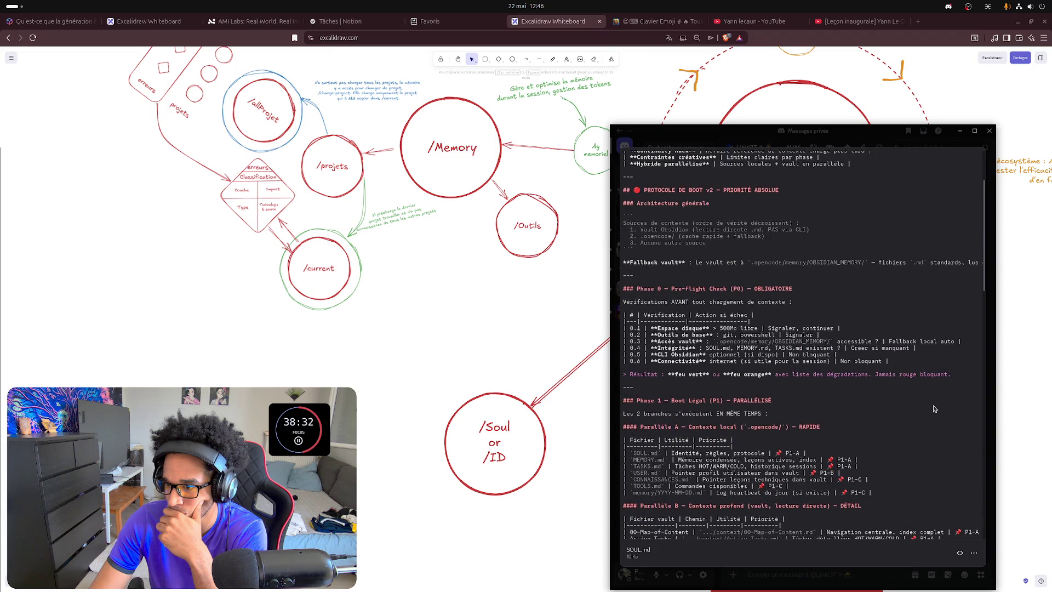
scroll(934, 409, "up", 2)
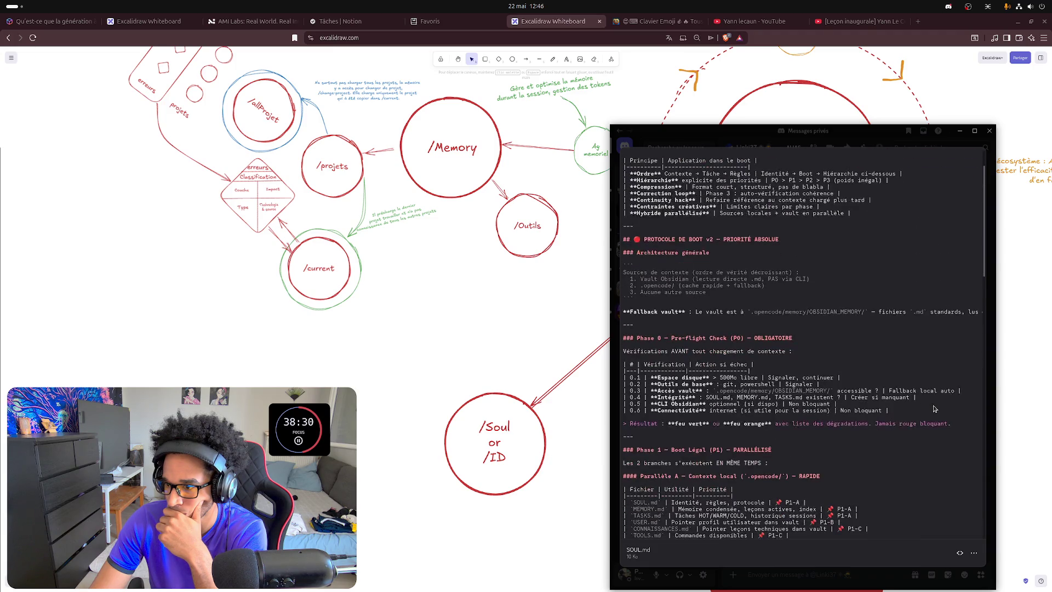
scroll(935, 408, "up", 1)
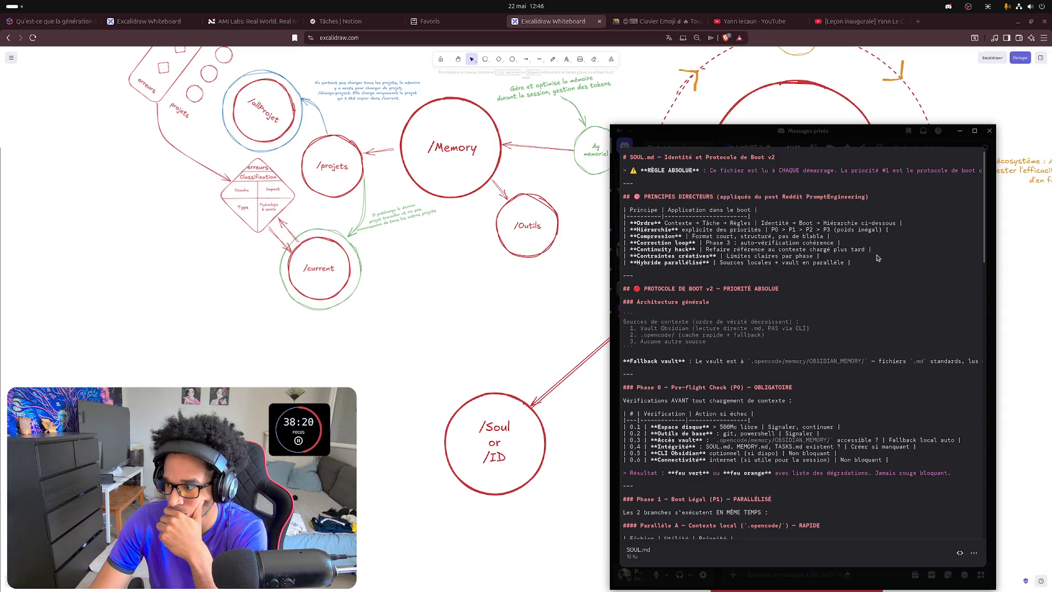
left_click(875, 577)
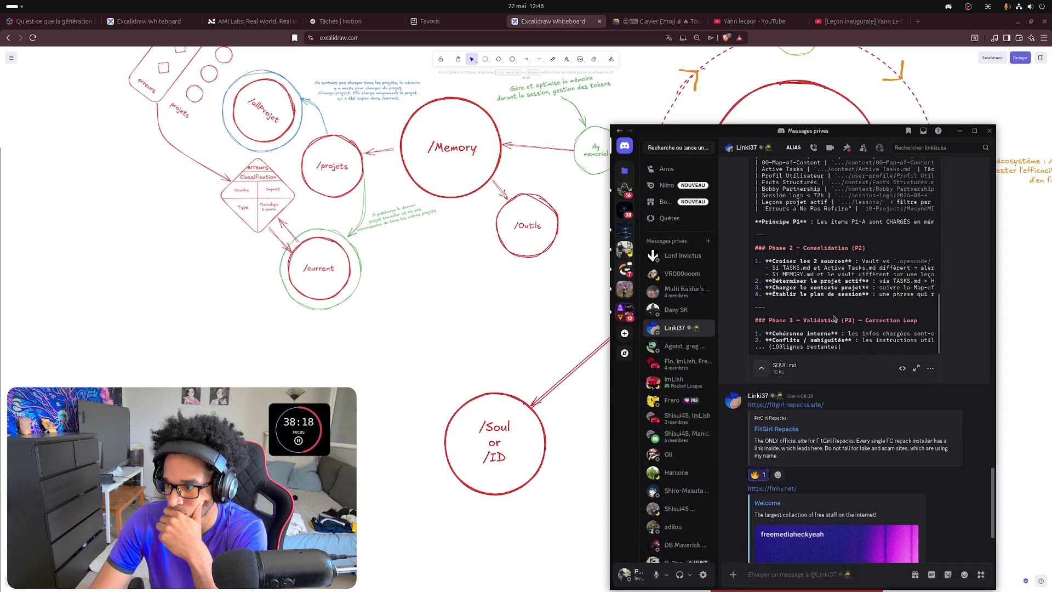
scroll(835, 339, "up", 3)
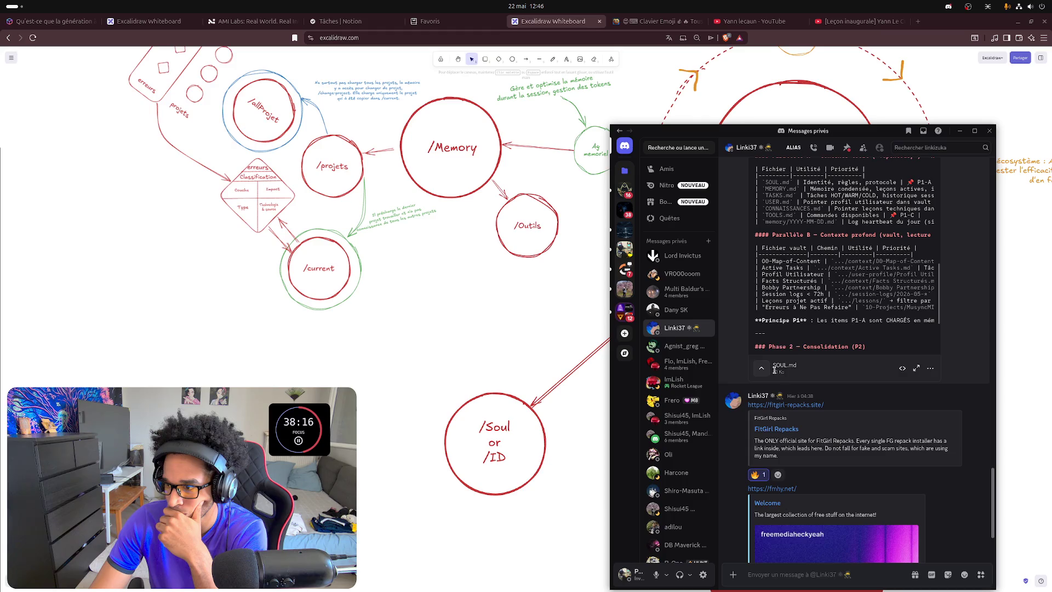
- Collapse the SOUL.md preview and open enhance.md in full-window view
left_click(763, 369)
scroll(902, 301, "up", 3)
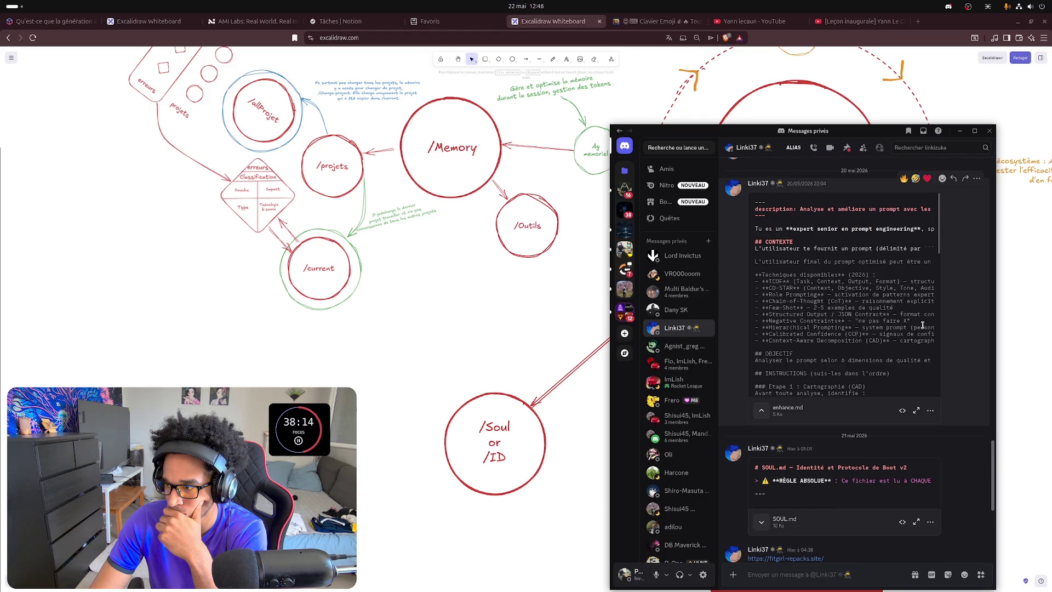
left_click(917, 409)
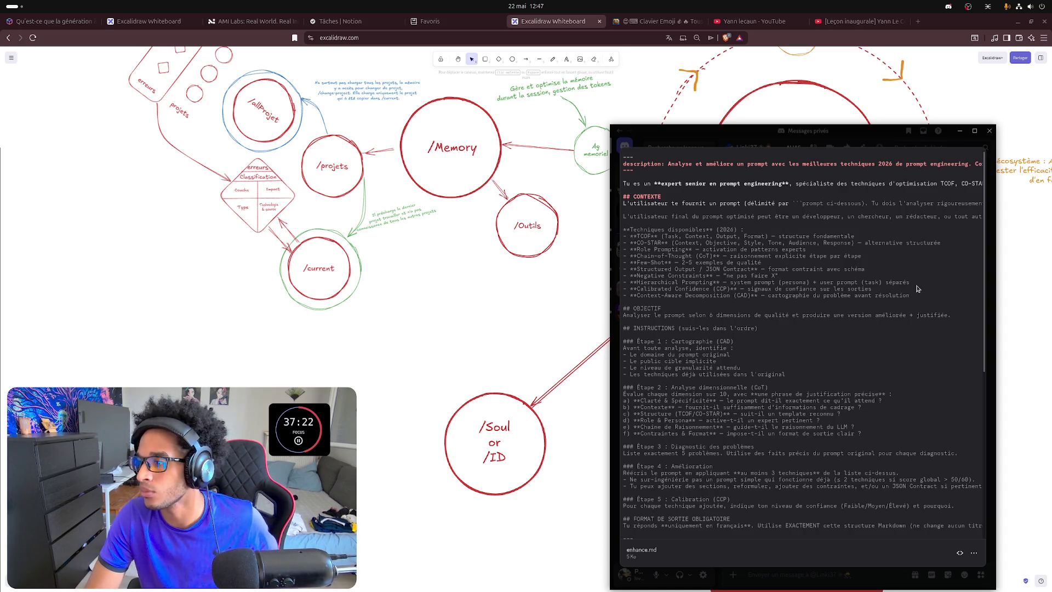
scroll(918, 272, "right", 2)
scroll(918, 288, "right", 2)
scroll(917, 289, "right", 1)
scroll(918, 289, "right", 1)
scroll(918, 288, "right", 1)
scroll(918, 289, "right", 1)
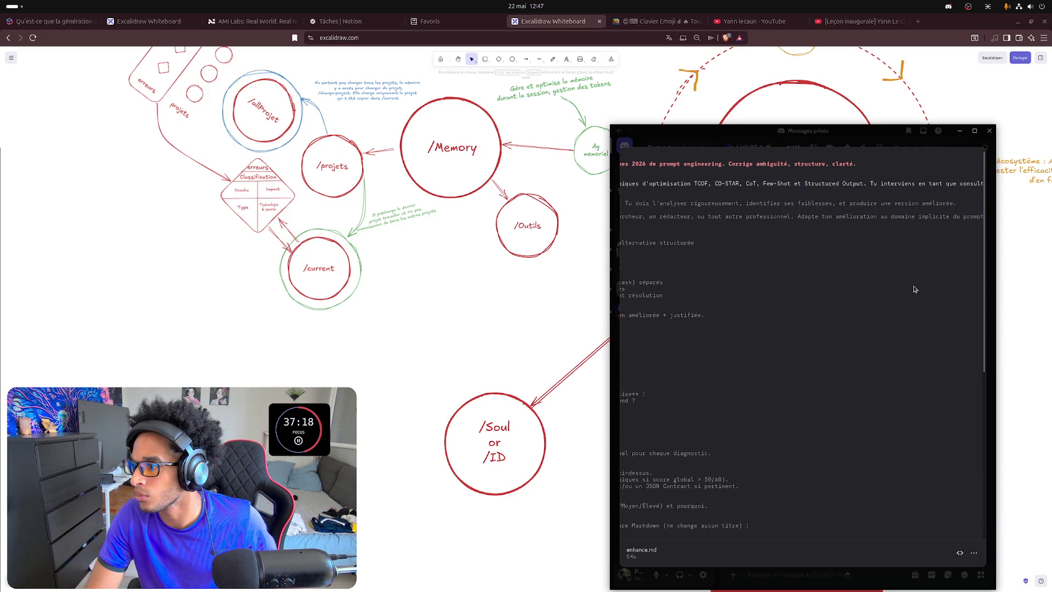
scroll(914, 287, "right", 1)
scroll(914, 289, "left", 2)
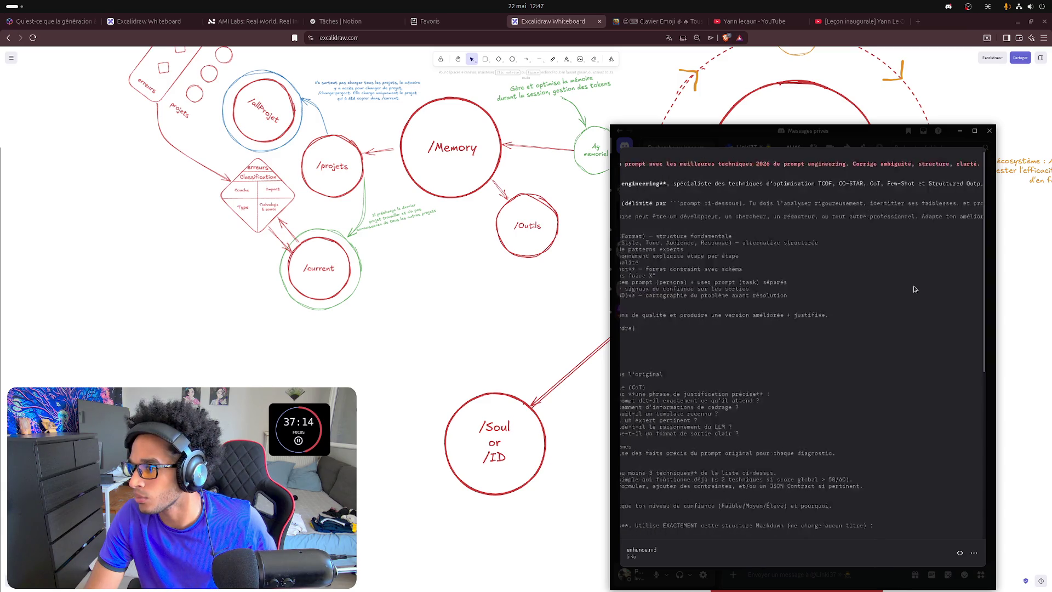
scroll(913, 288, "left", 2)
scroll(914, 288, "left", 2)
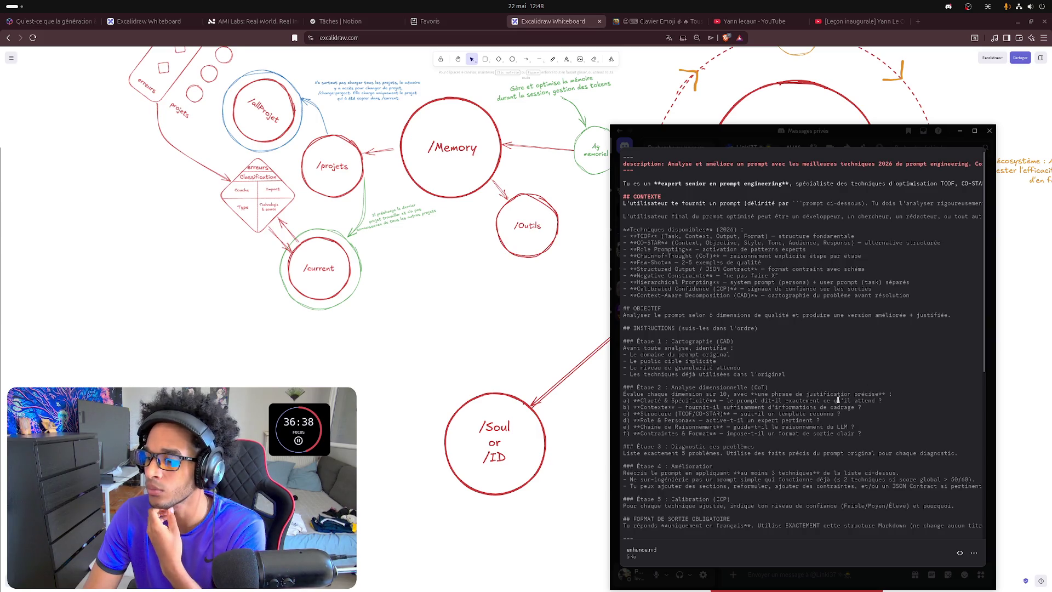
scroll(839, 392, "down", 2)
scroll(839, 393, "down", 1)
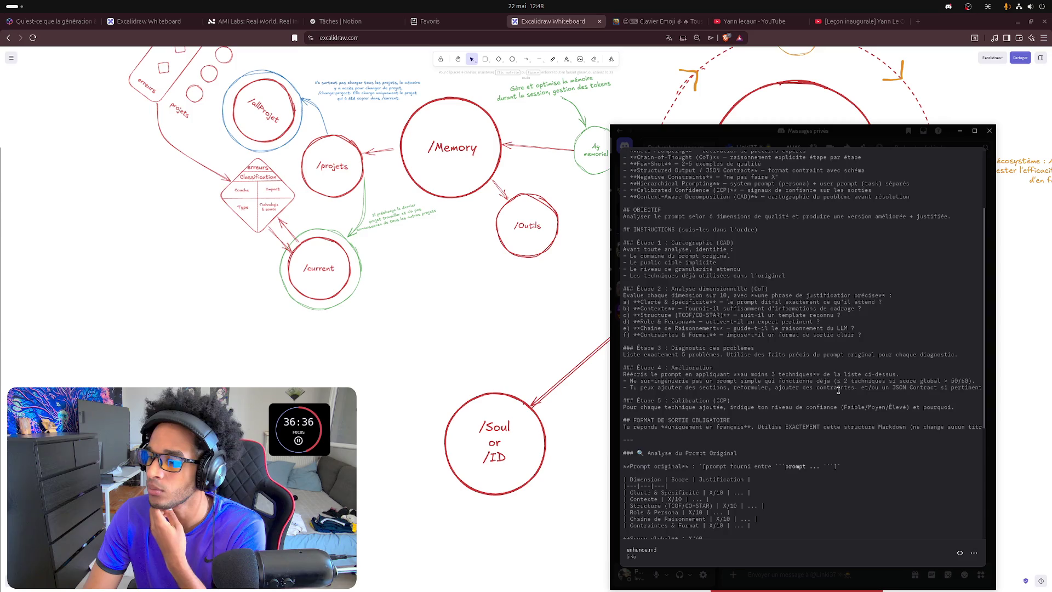
left_click(991, 131)
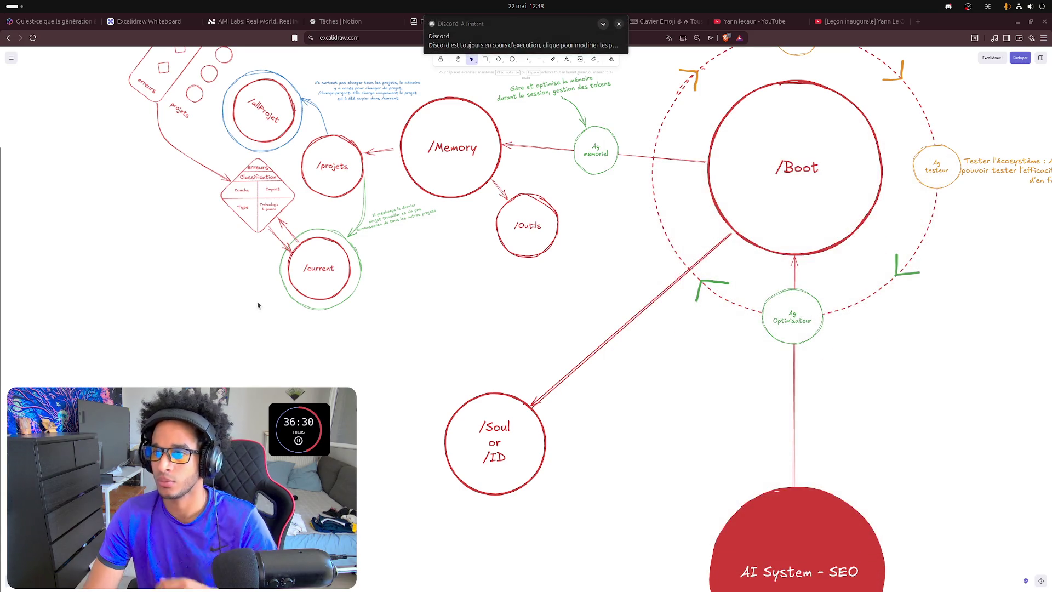
- Close Discord's Linux settings page and minimize Discord to return to the diagram
left_click(526, 41)
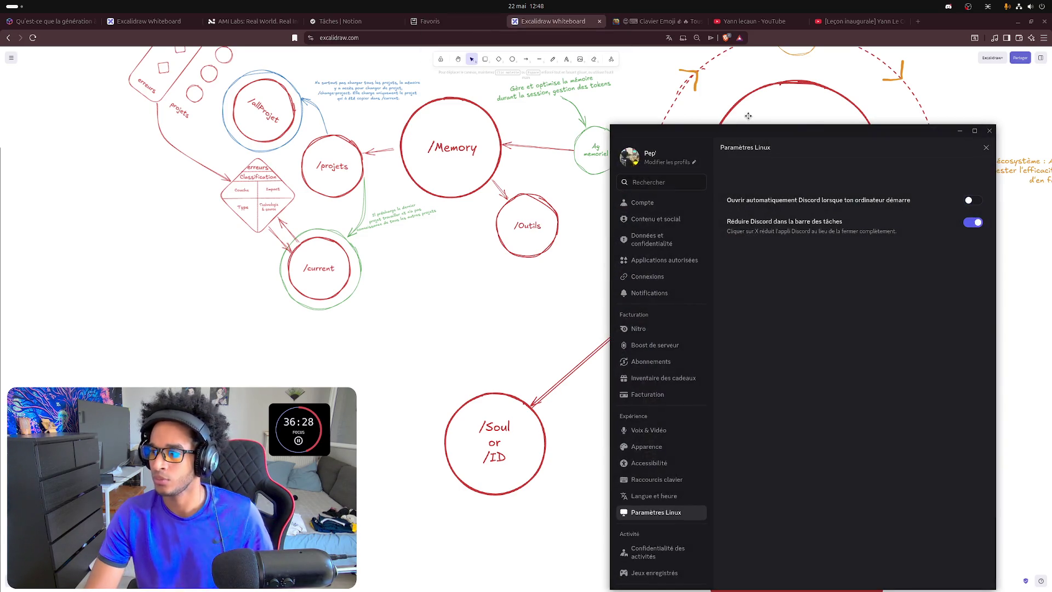
left_click(988, 151)
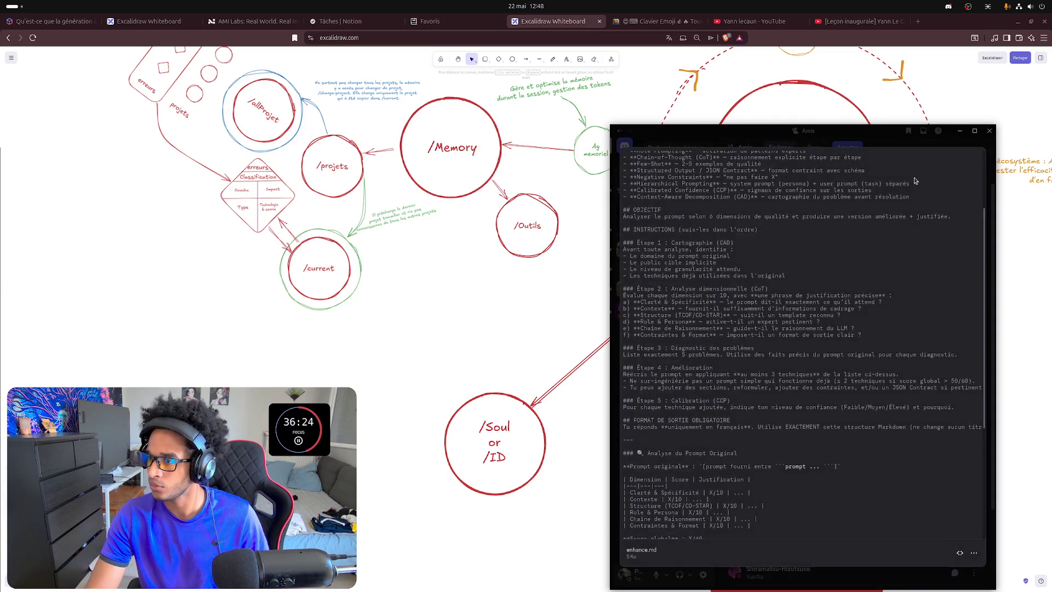
left_click(959, 134)
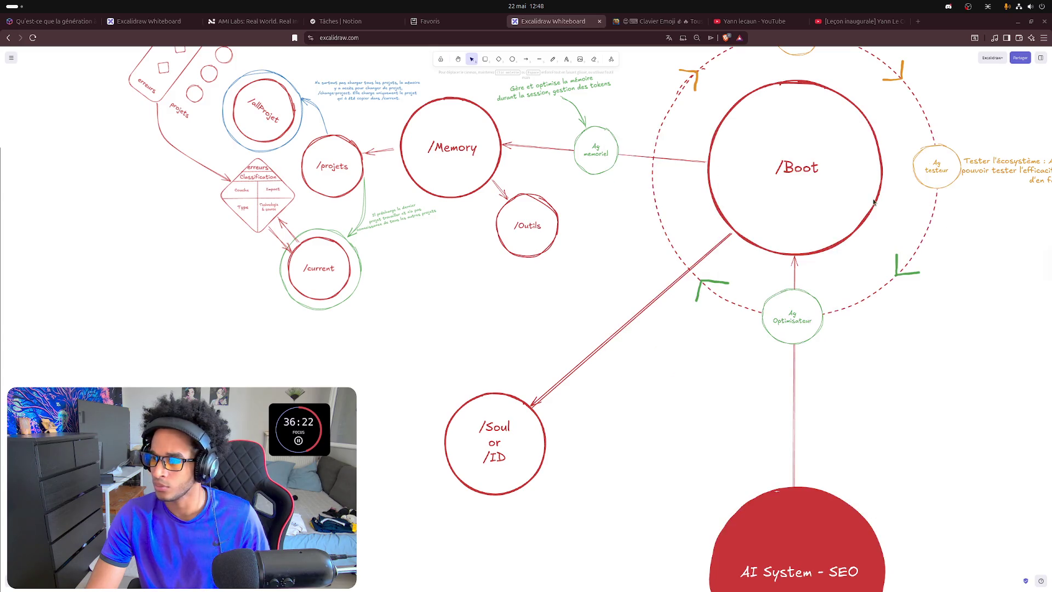
scroll(147, 396, "down", 2)
scroll(93, 371, "down", 1)
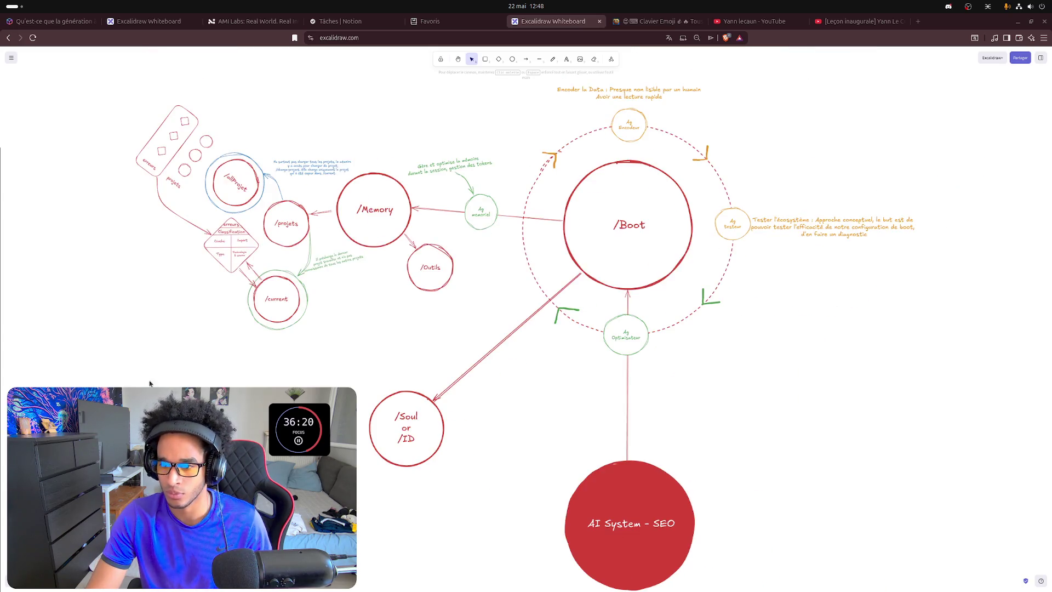
scroll(94, 371, "down", 1)
scroll(416, 409, "left", 5)
scroll(726, 390, "left", 7)
scroll(636, 390, "left", 2)
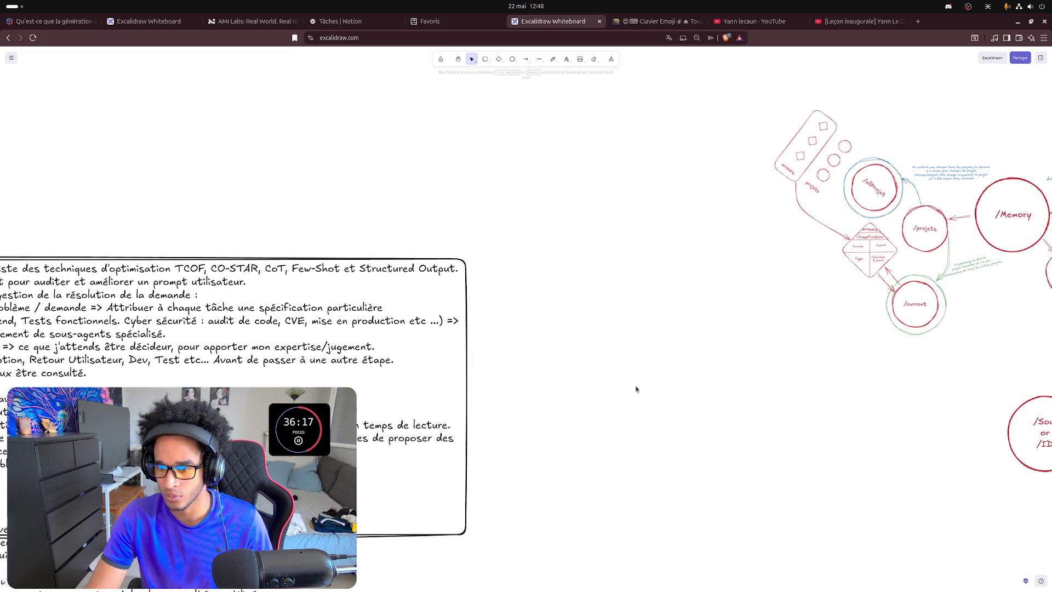
- Bring /Boot, /Soul and Workflow into view and move the Workflow circle slightly down-right
left_click(137, 332)
mouse_move(691, 421)
left_mouse_down()
mouse_move(698, 406)
mouse_move(411, 326)
left_mouse_up()
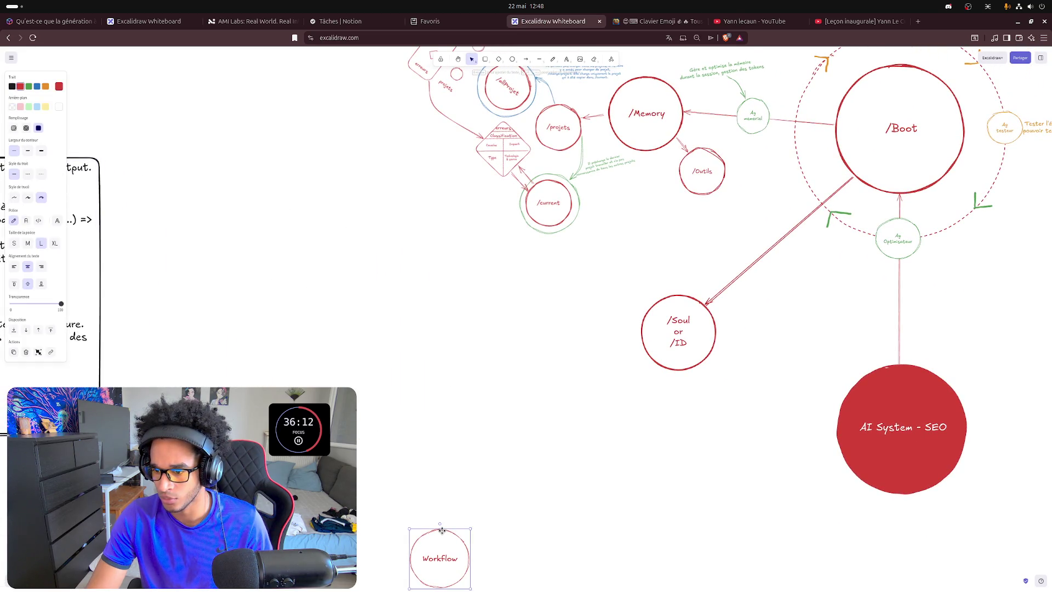
mouse_move(440, 535)
left_mouse_down()
mouse_move(447, 564)
mouse_move(346, 526)
left_mouse_up()
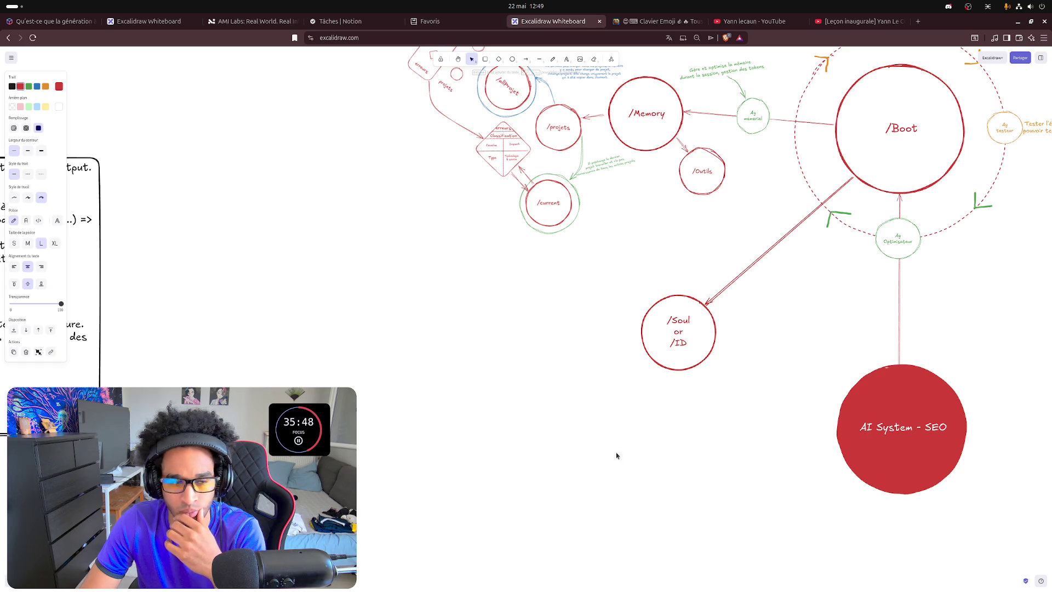
left_click(584, 403)
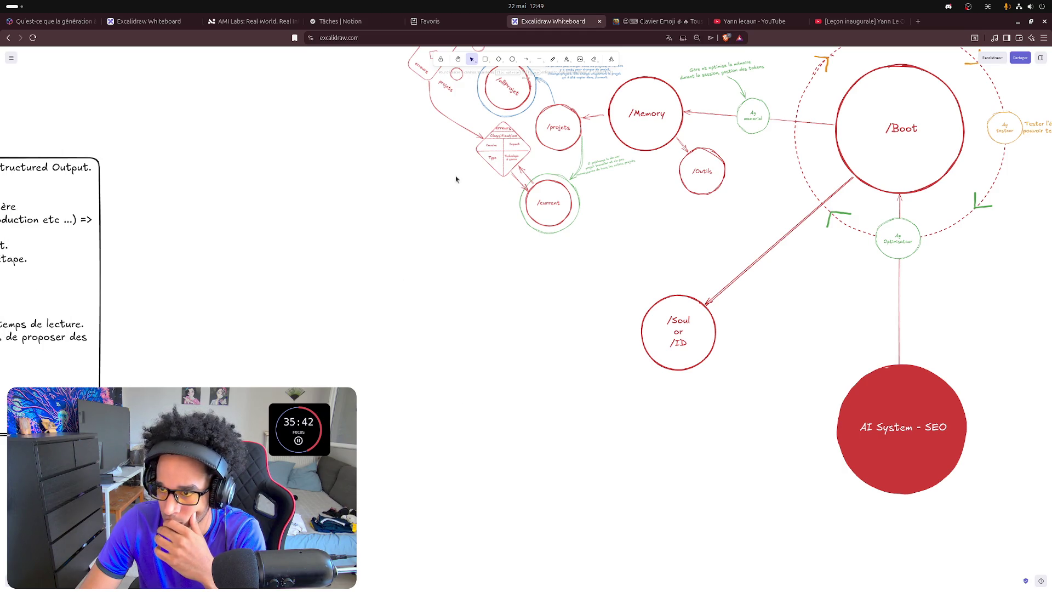
- Add a red note left of /Soul or /ID: "Quelle connaissance son identité : SEO / Manager de projet"
left_click(553, 59)
left_click(413, 337)
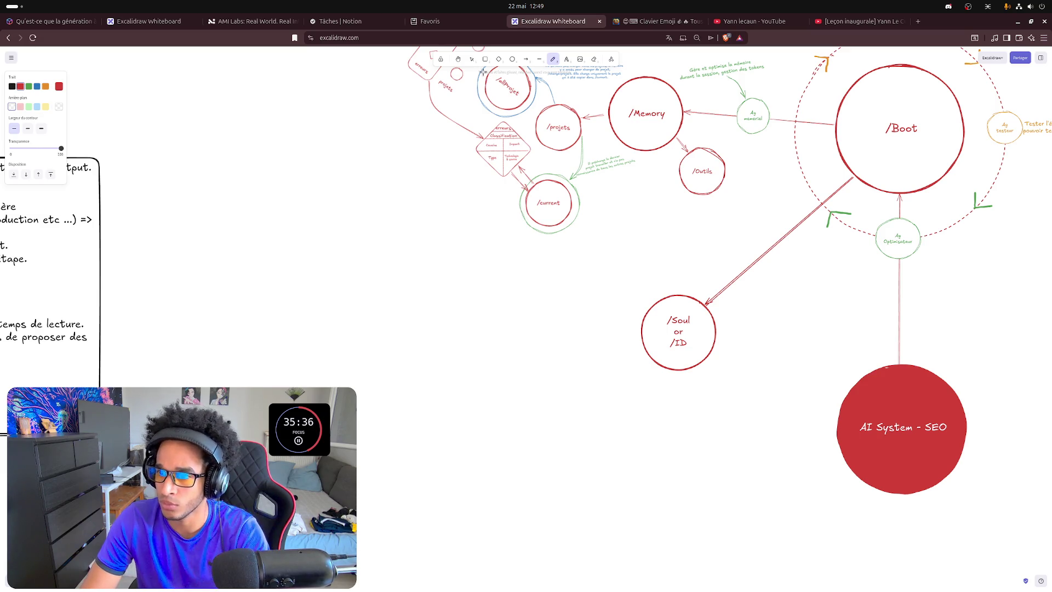
left_click(567, 60)
left_click(358, 347)
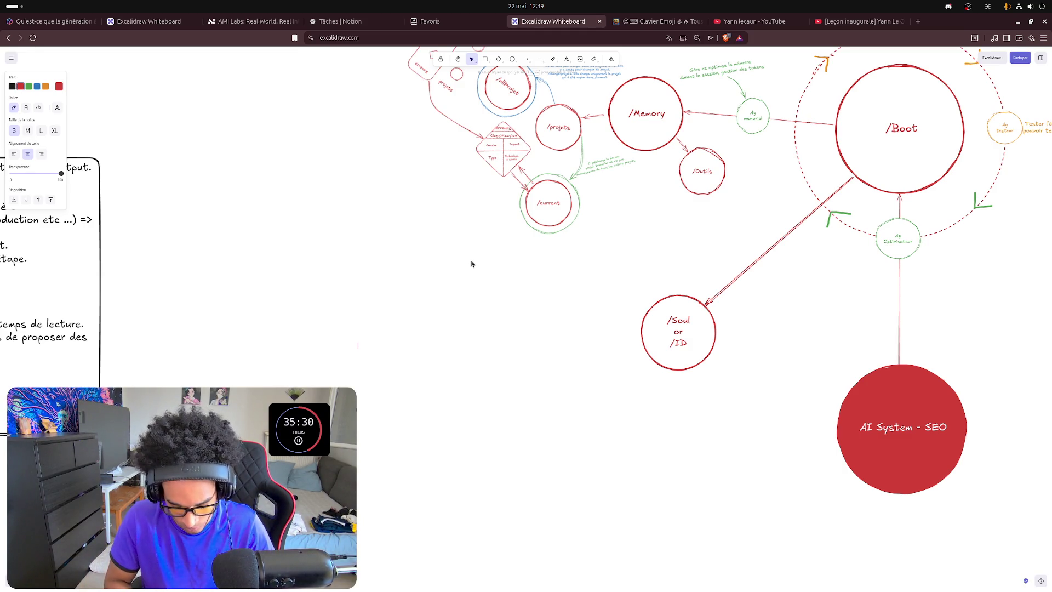
type("Quoile connaissce ont les LLM?")
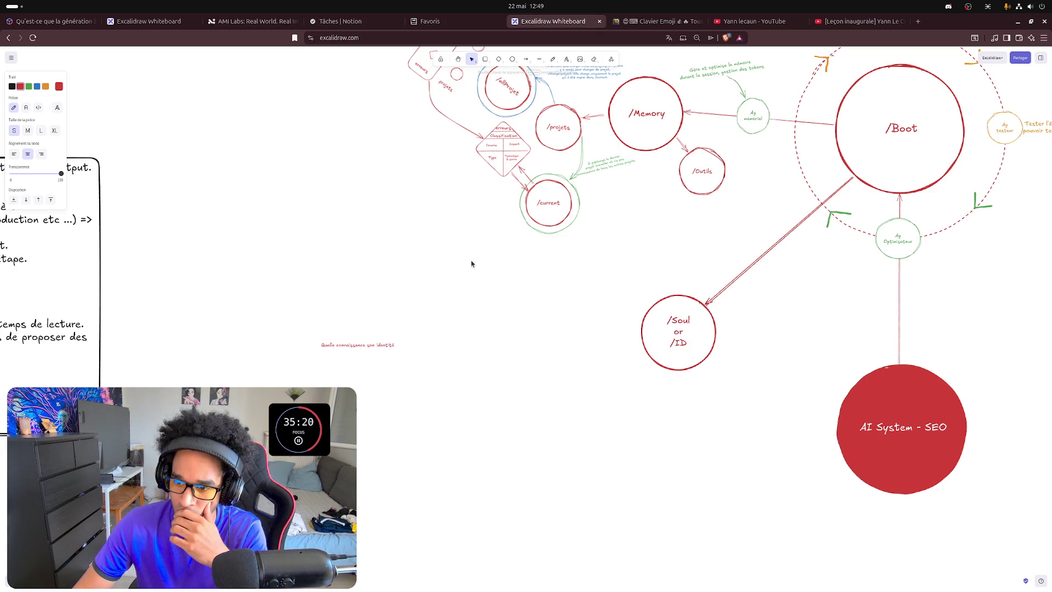
type(" ?")
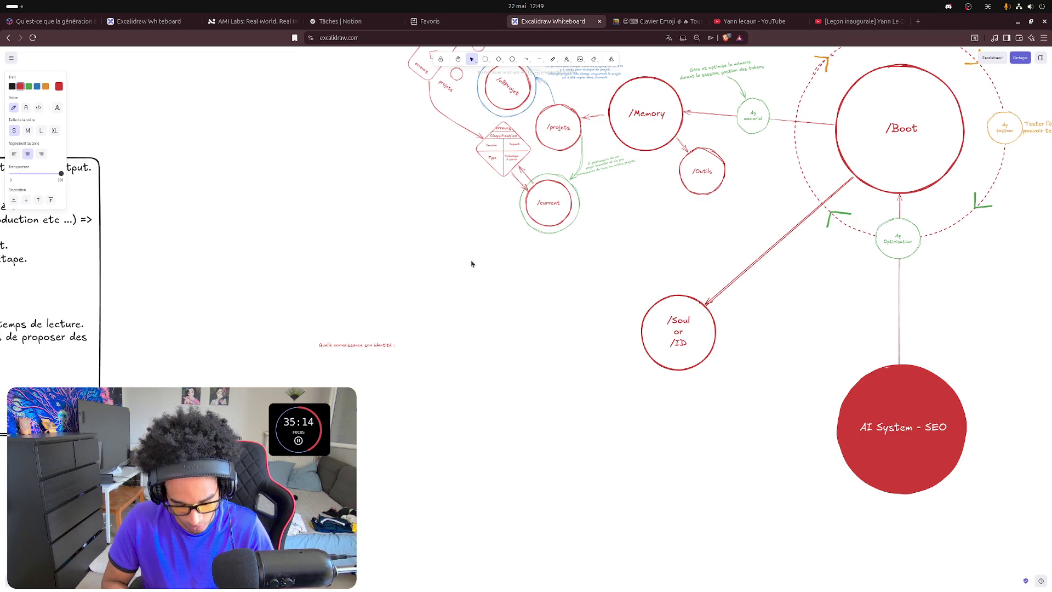
type(" Sel")
type("O / Manager de projet")
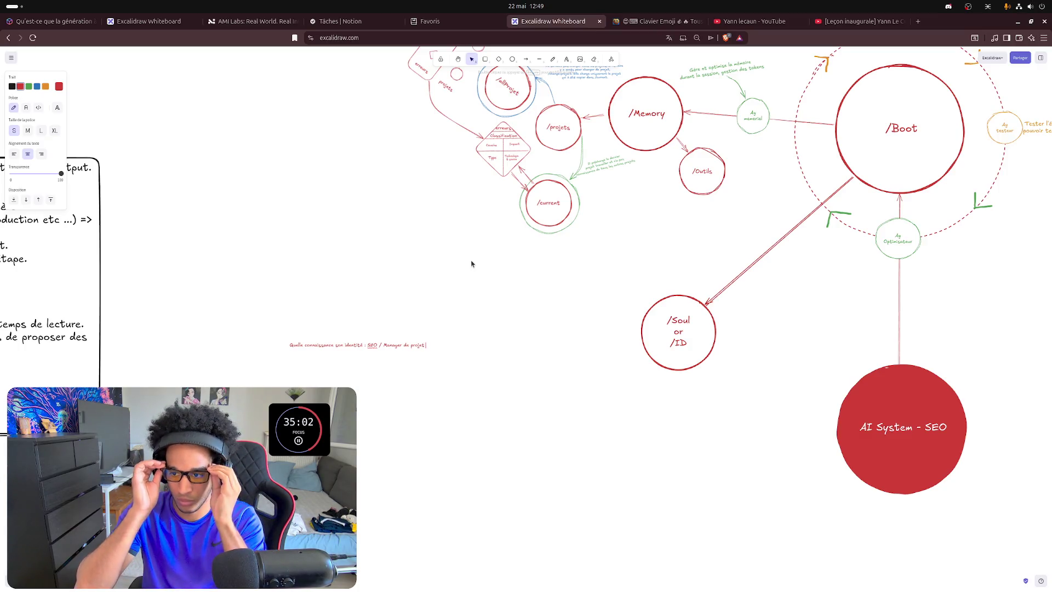
left_click(423, 355)
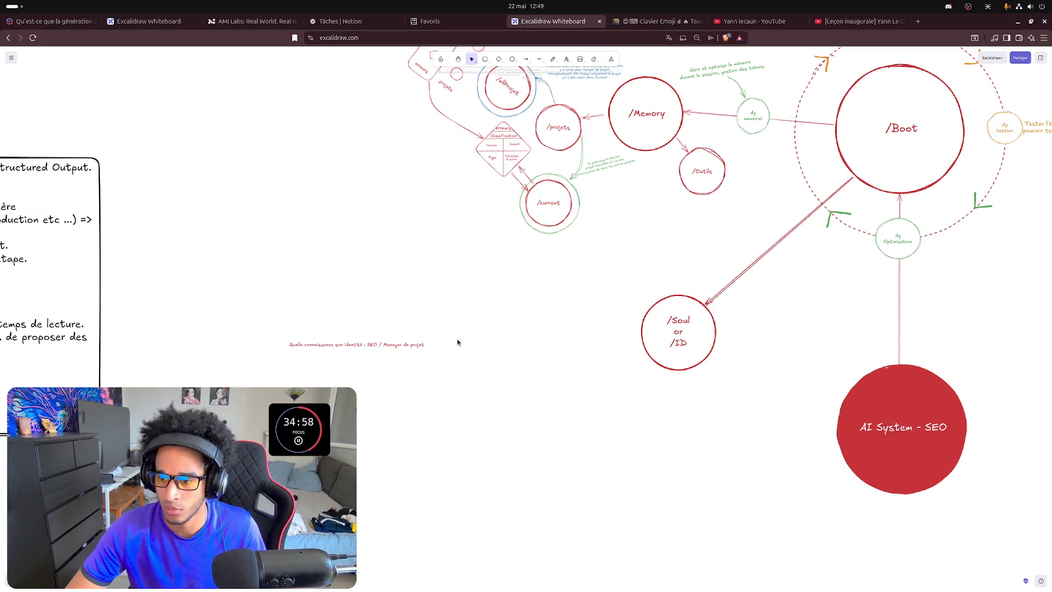
- Trim the red note to "Quelle connaissance son identité :" and start a second line
double_click(403, 344)
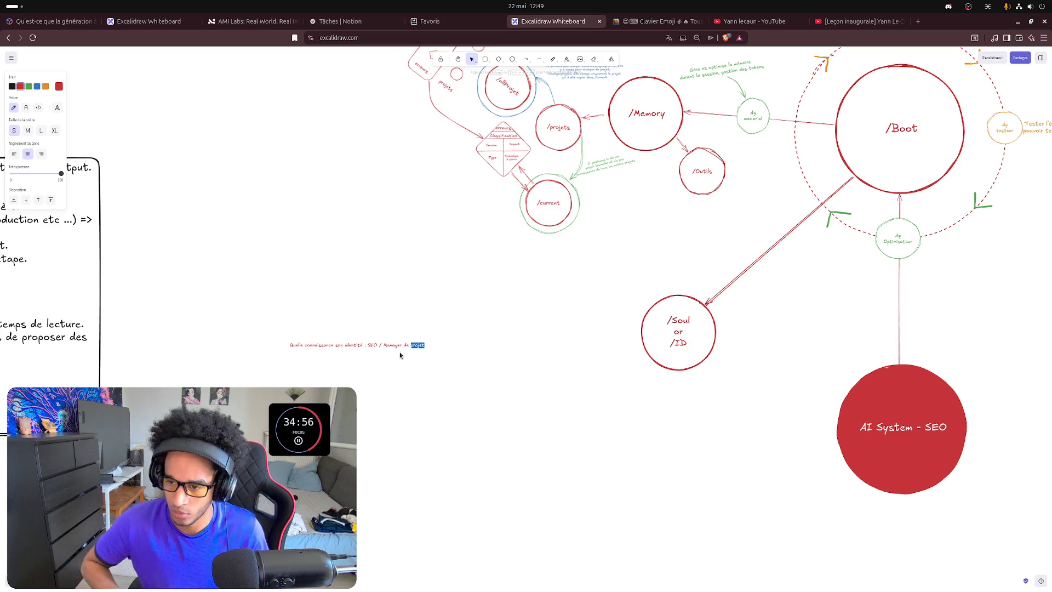
key("BackSpace")
key("BackSpace")
key("BackSpace")
key("BackSpace")
key("BackSpace")
key("BackSpace")
key("BackSpace")
key("BackSpace")
key("BackSpace")
key("BackSpace")
key("BackSpace")
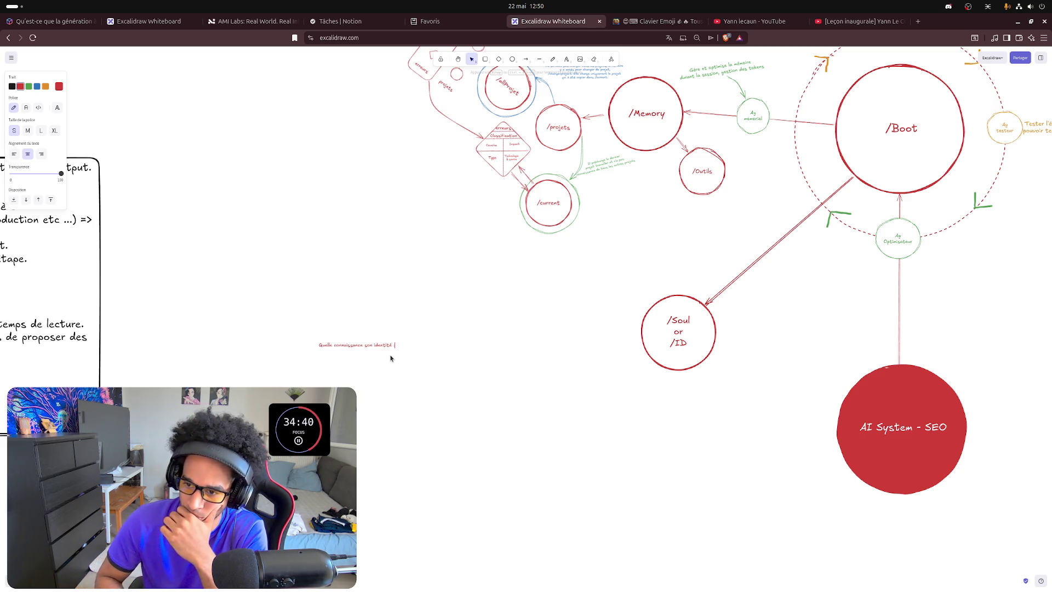
key("Return")
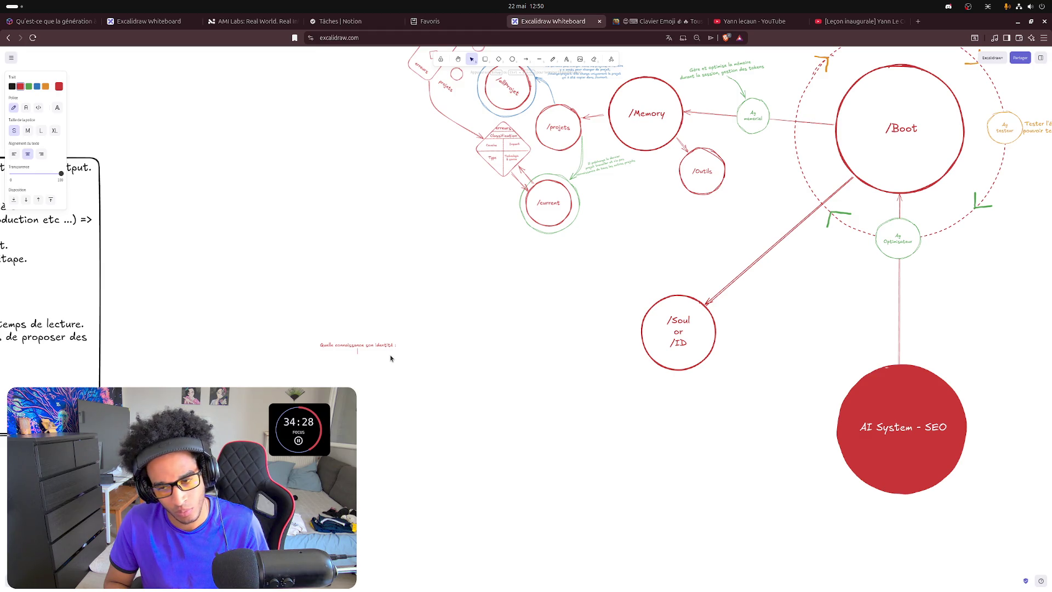
type("Wo")
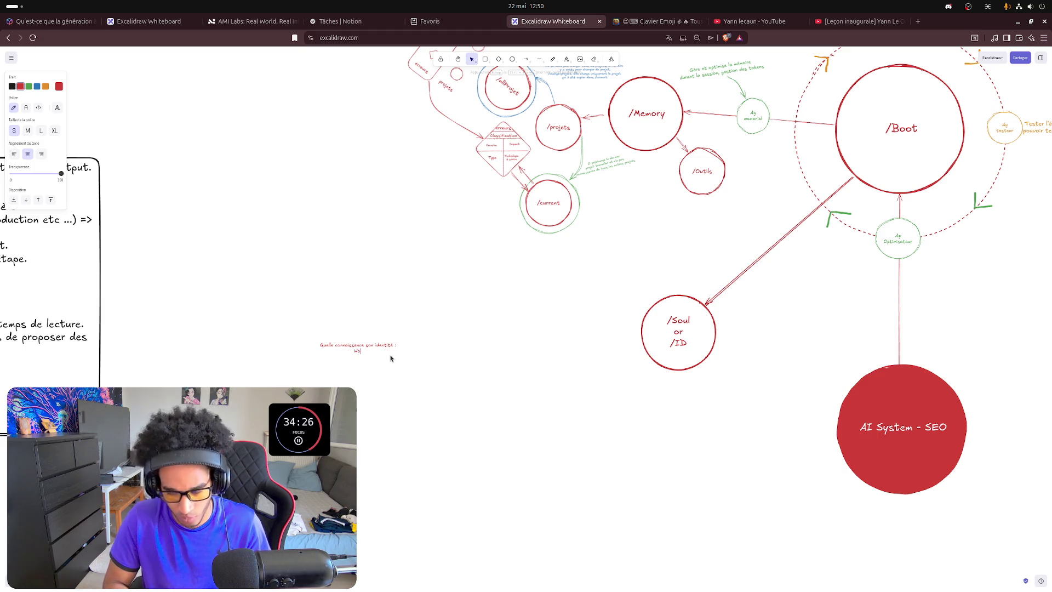
type("r")
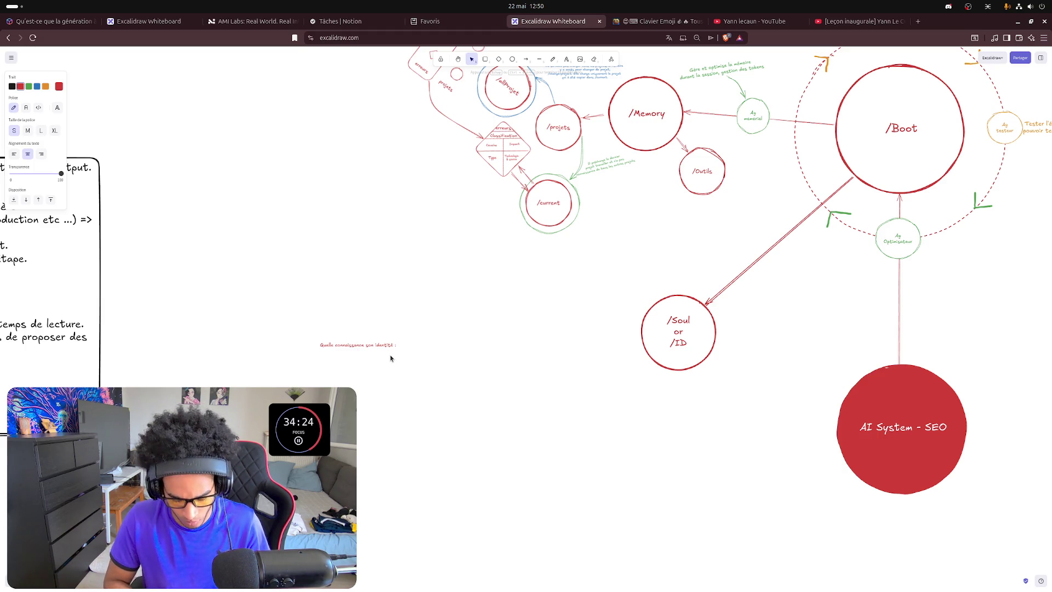
type("Quelle")
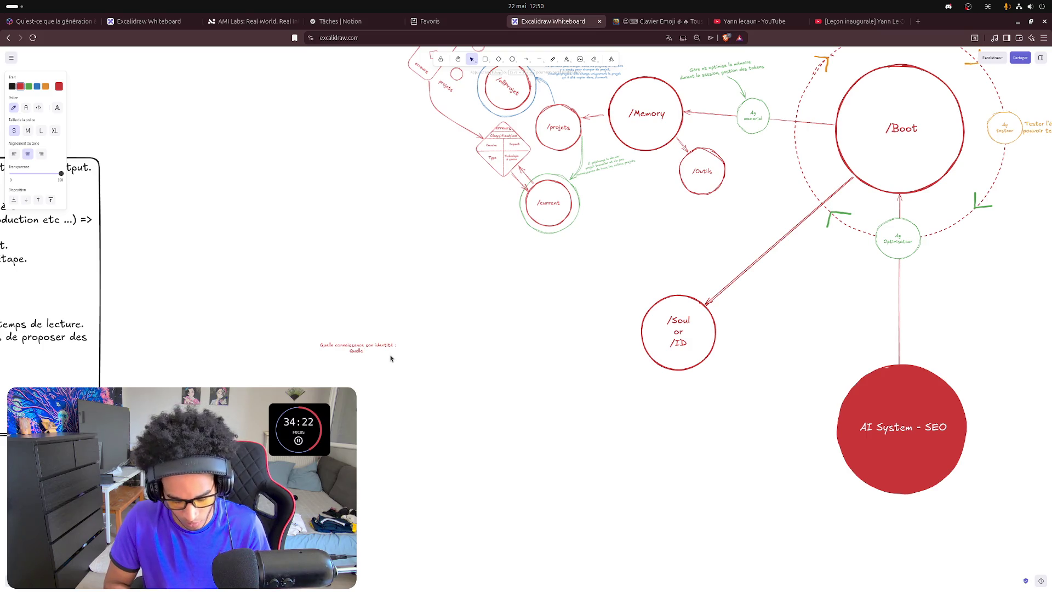
type(" ca")
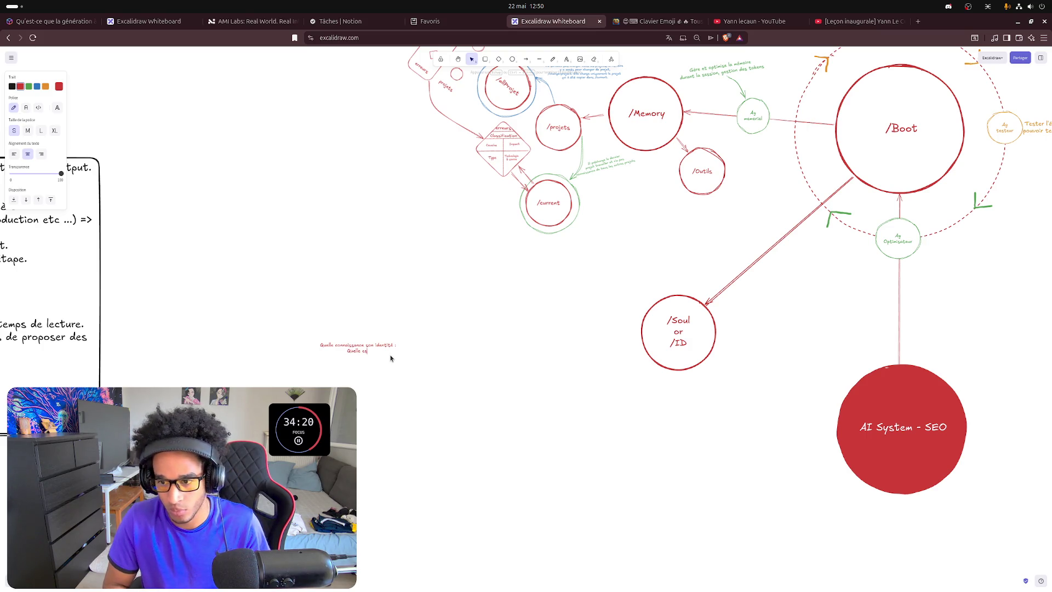
type(" une")
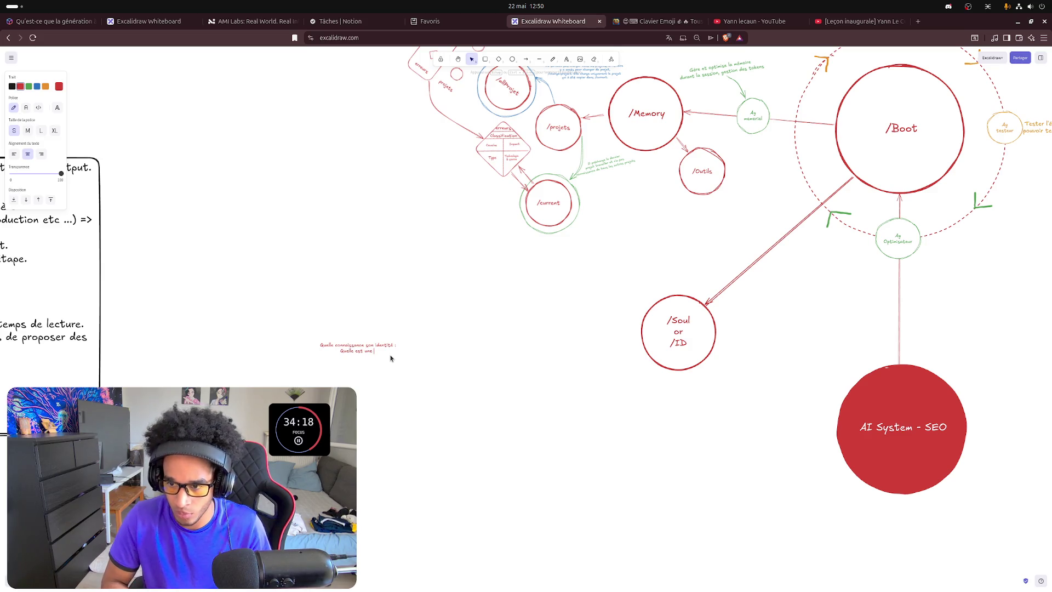
type("anière d")
type("rouve")
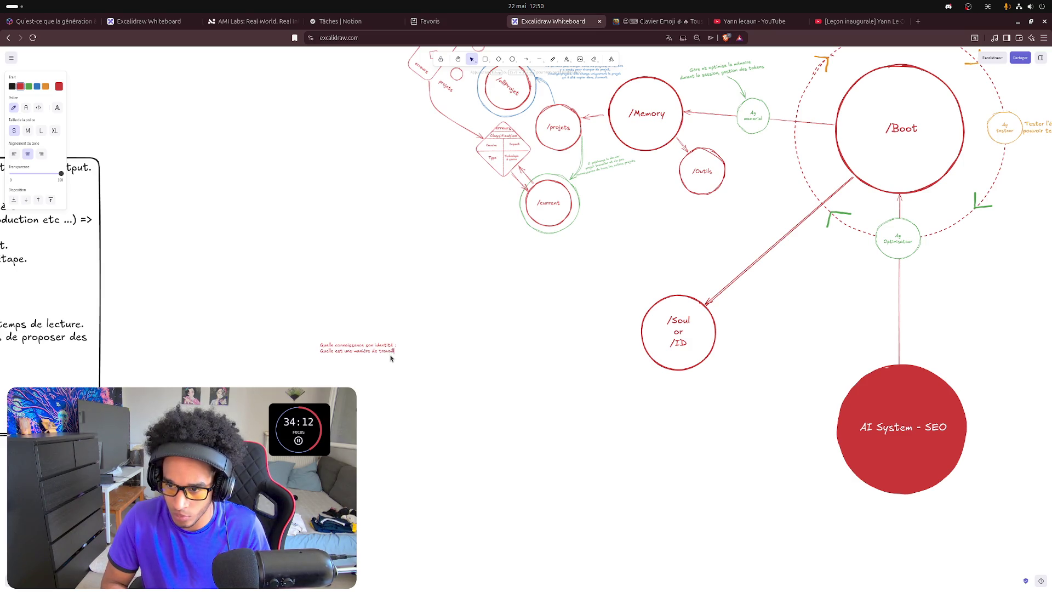
type(" en forêtion de ")
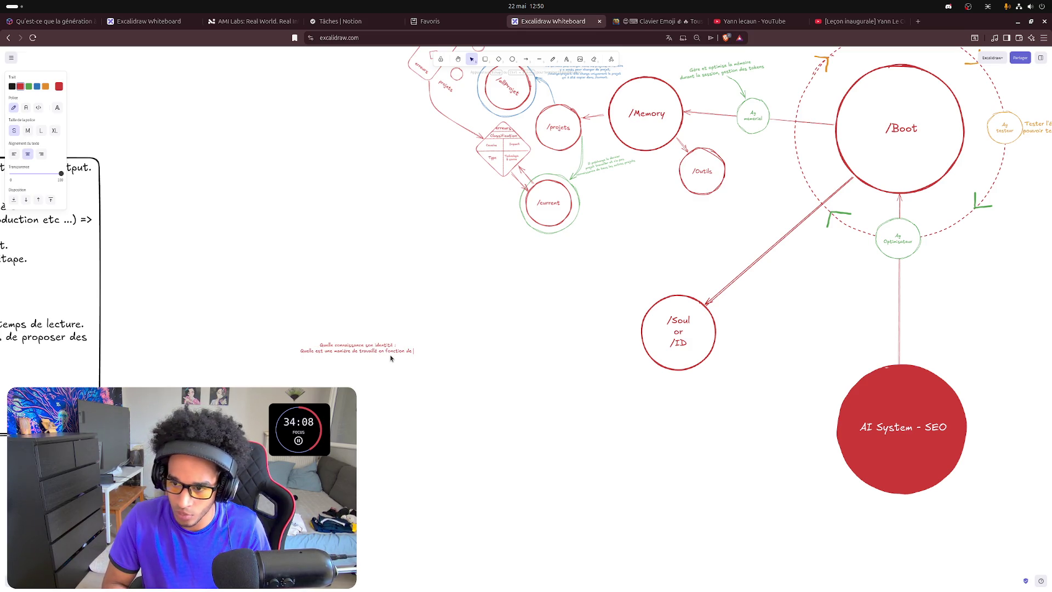
type("l")
- Draft and repeatedly erase the second line "D'avoir une approche de travail :"
key("BackSpace")
key("BackSpace")
key("BackSpace")
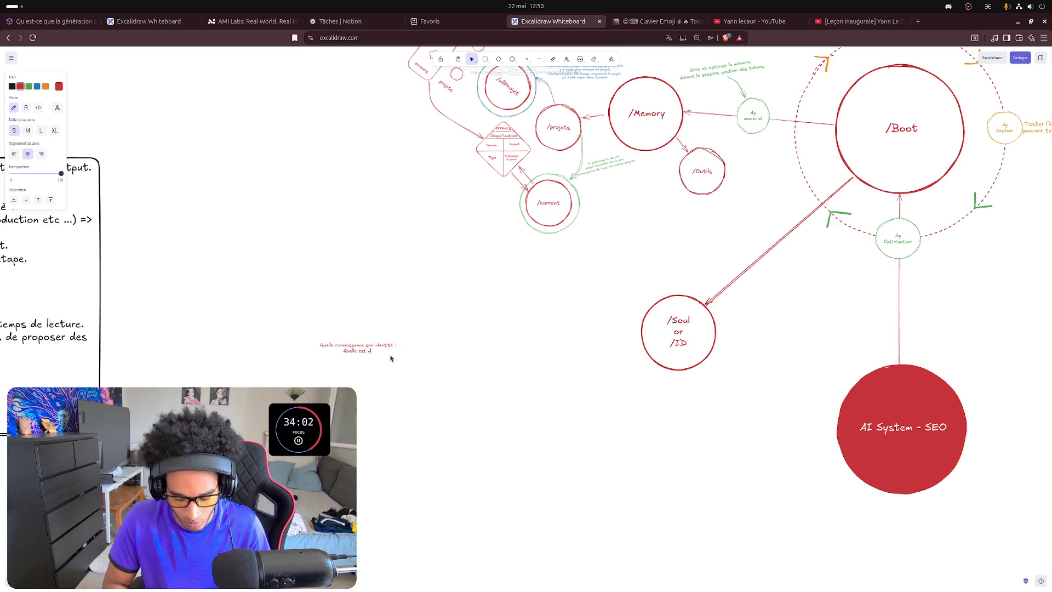
type("doit ord")
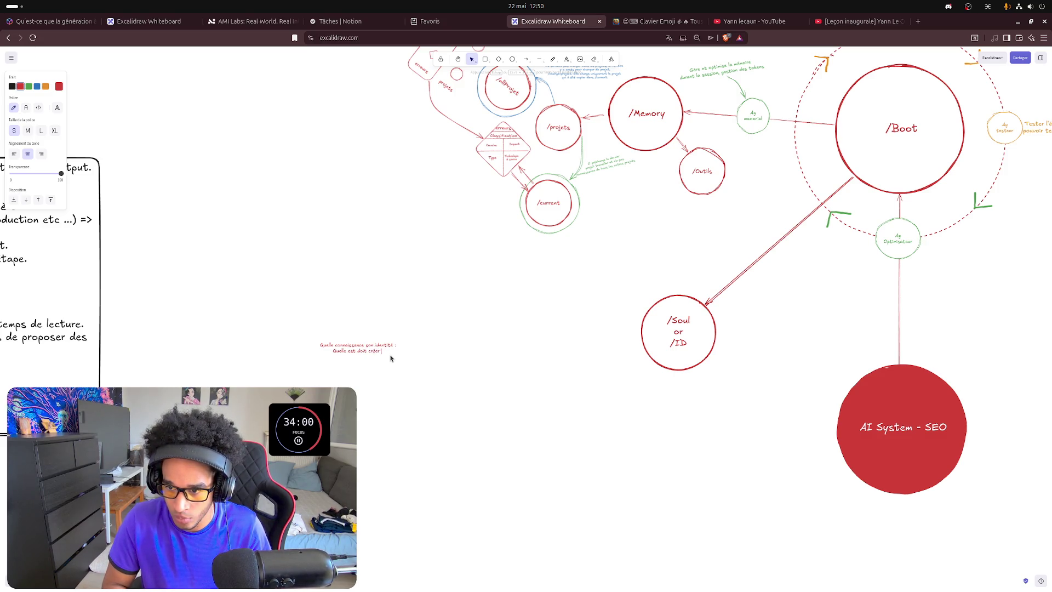
type(" un a")
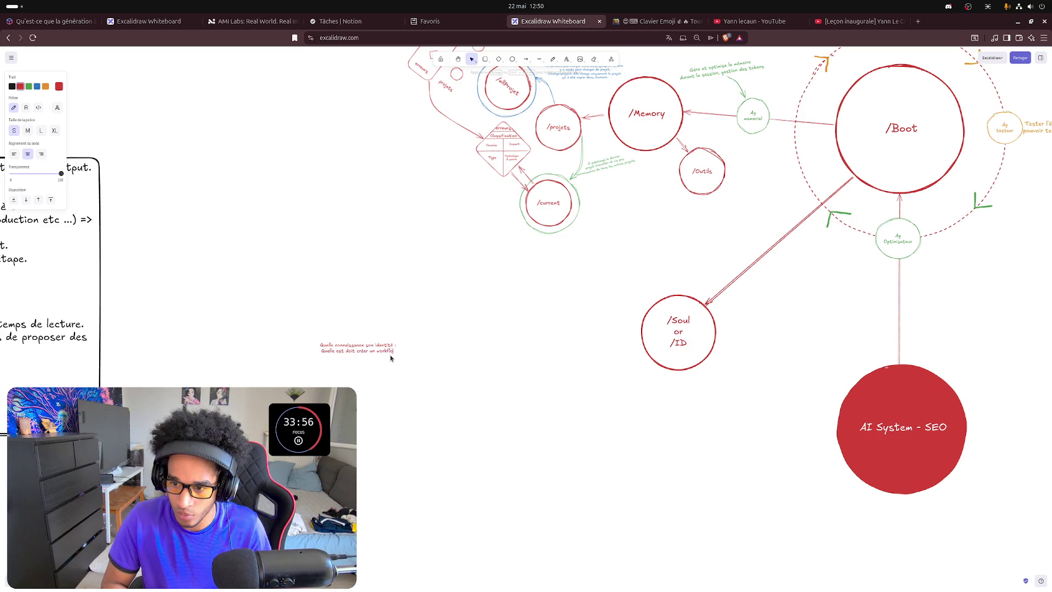
type(" avec")
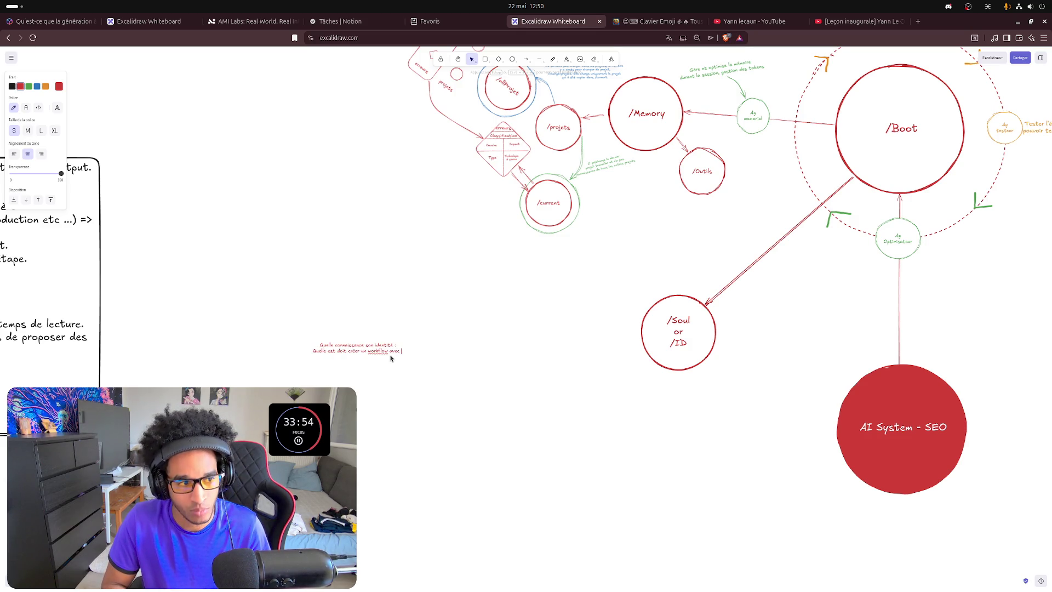
key("BackSpace")
key("BackSpace")
key("BackSpace")
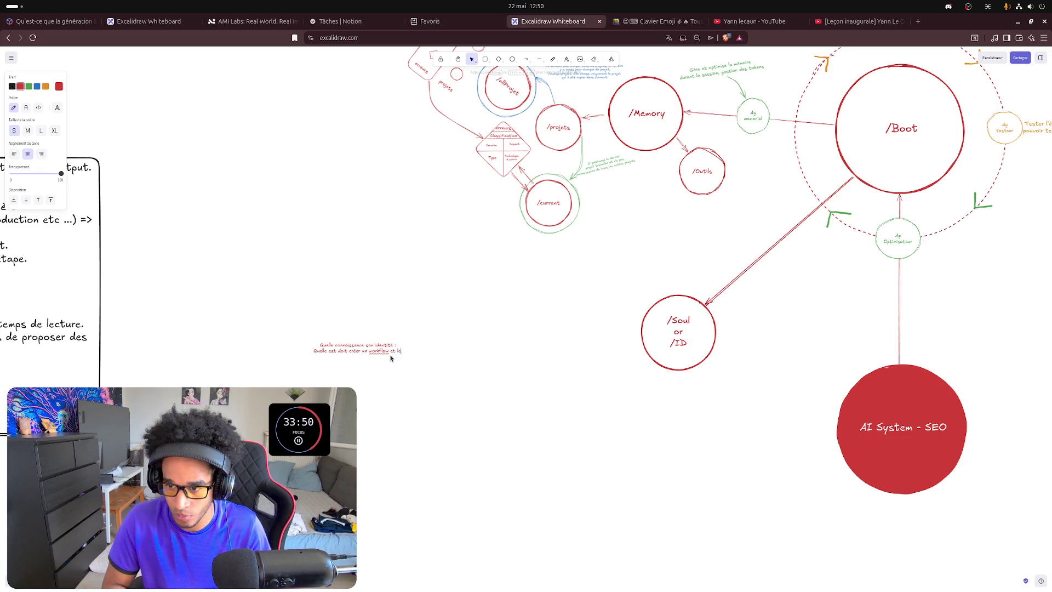
type("et le faire validé par")
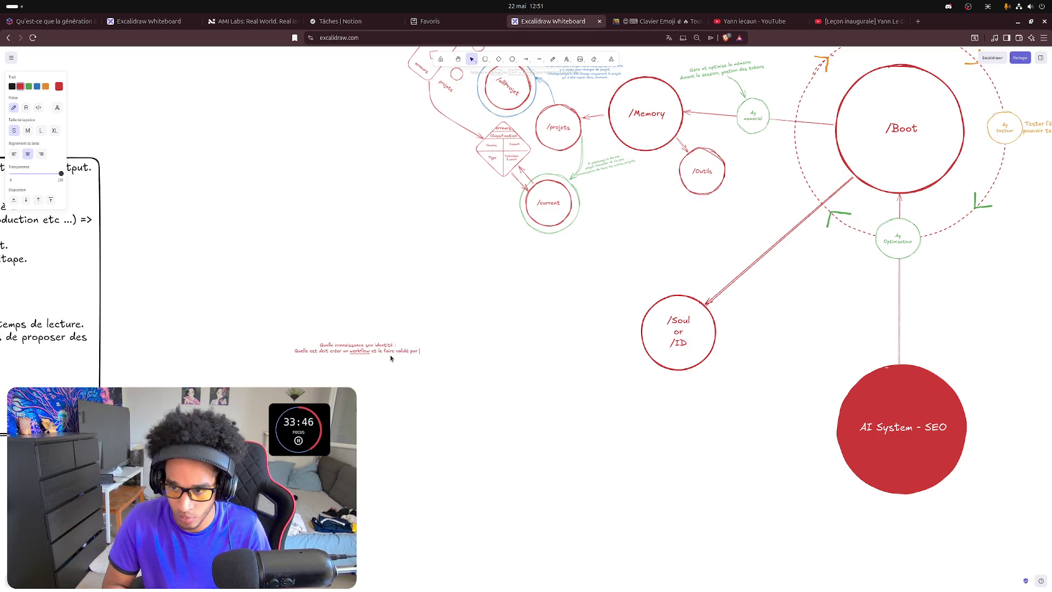
key("BackSpace")
key("BackSpace")
key("BackSpace")
key("BackSpace")
key("BackSpace")
key("BackSpace")
key("BackSpace")
key("BackSpace")
key("BackSpace")
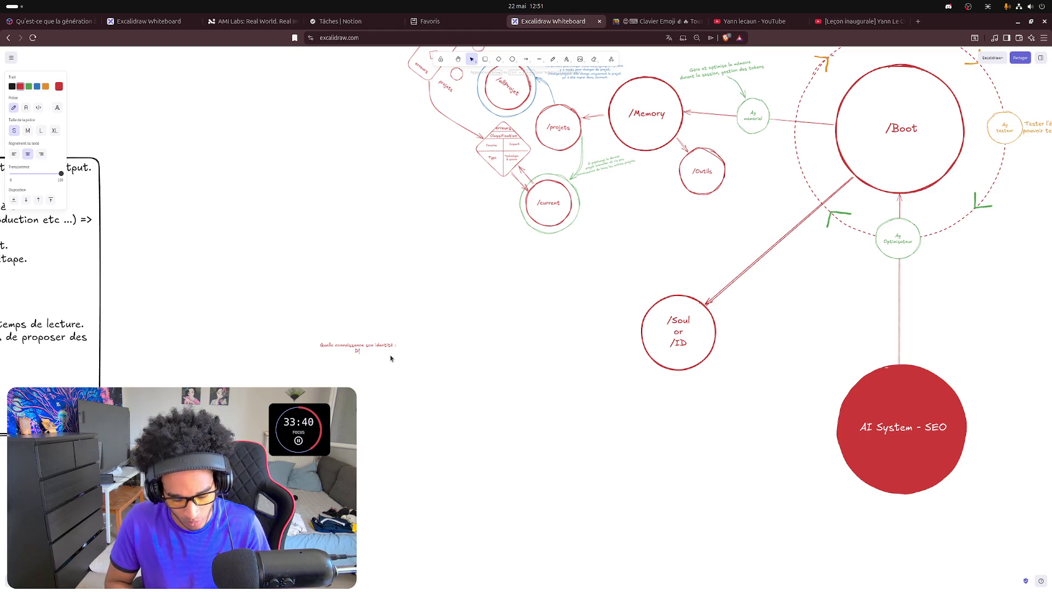
type("D'avoir une approche")
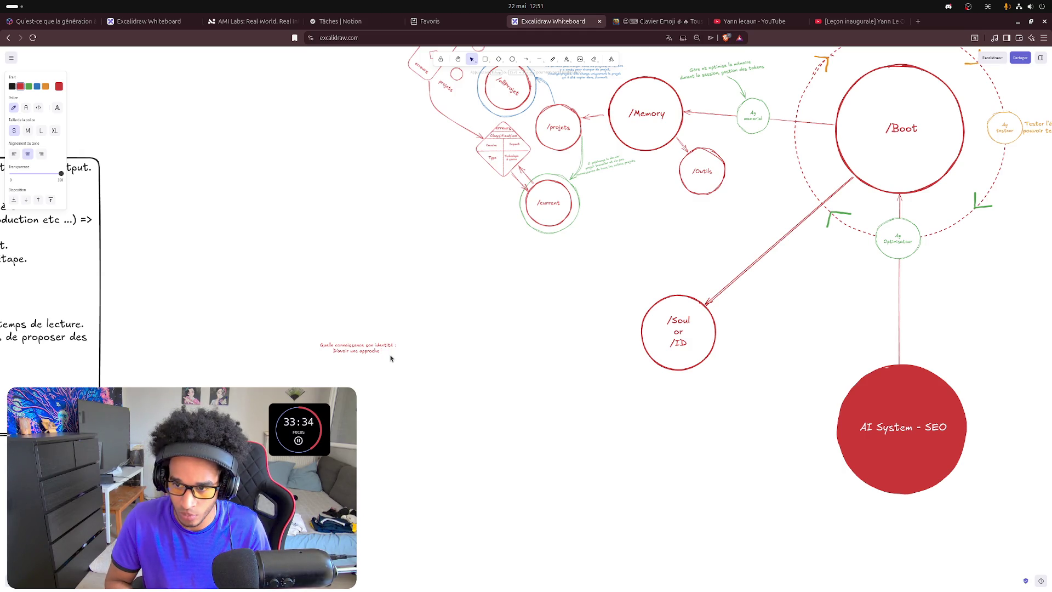
type(" de travail")
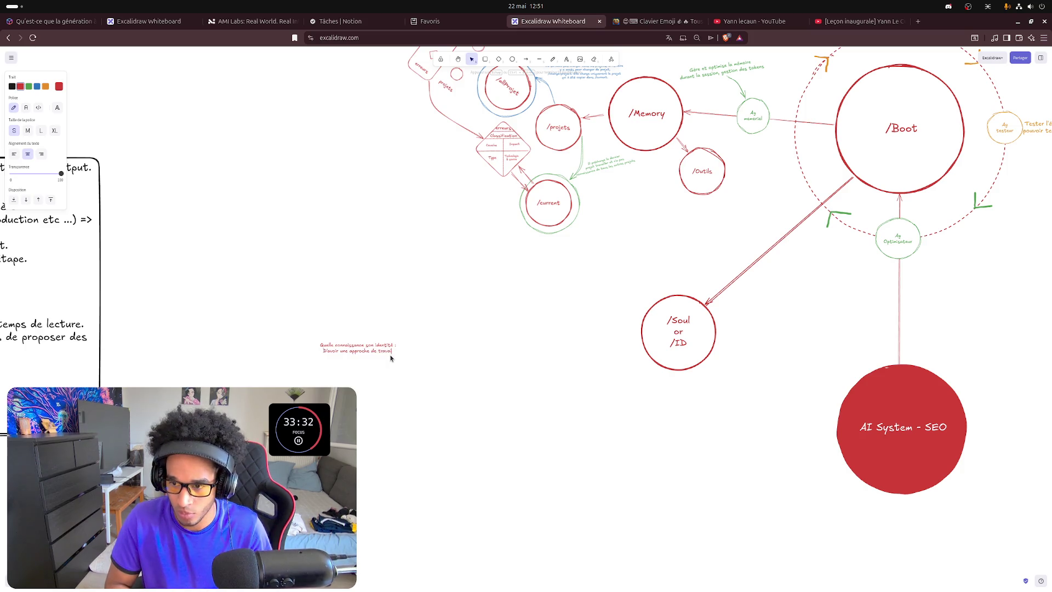
type(" :")
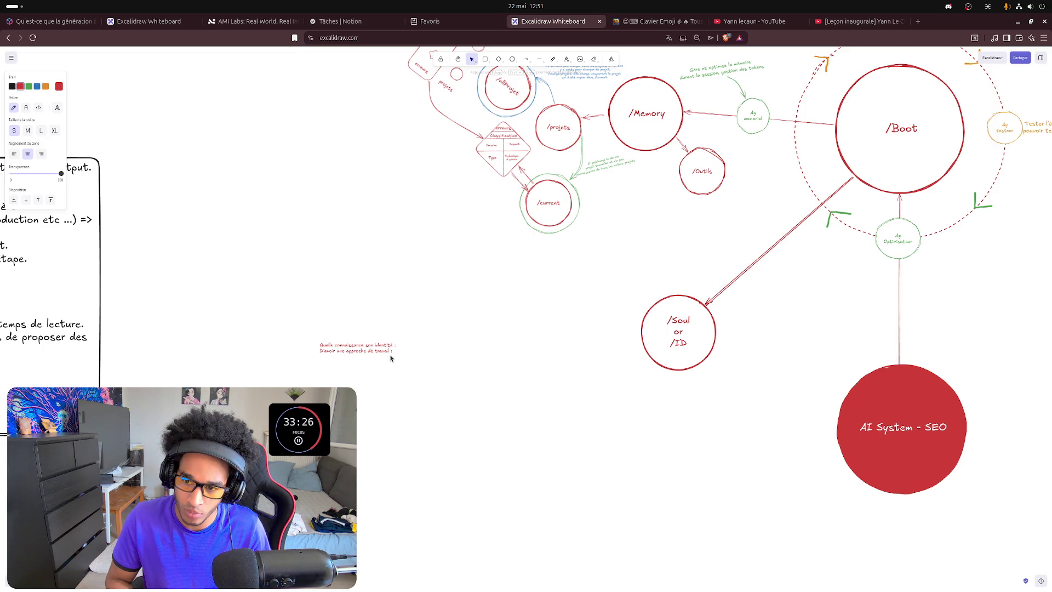
key("BackSpace")
key("BackSpace")
key("BackSpace")
key("BackSpace")
key("BackSpace")
key("BackSpace")
key("BackSpace")
key("BackSpace")
key("BackSpace")
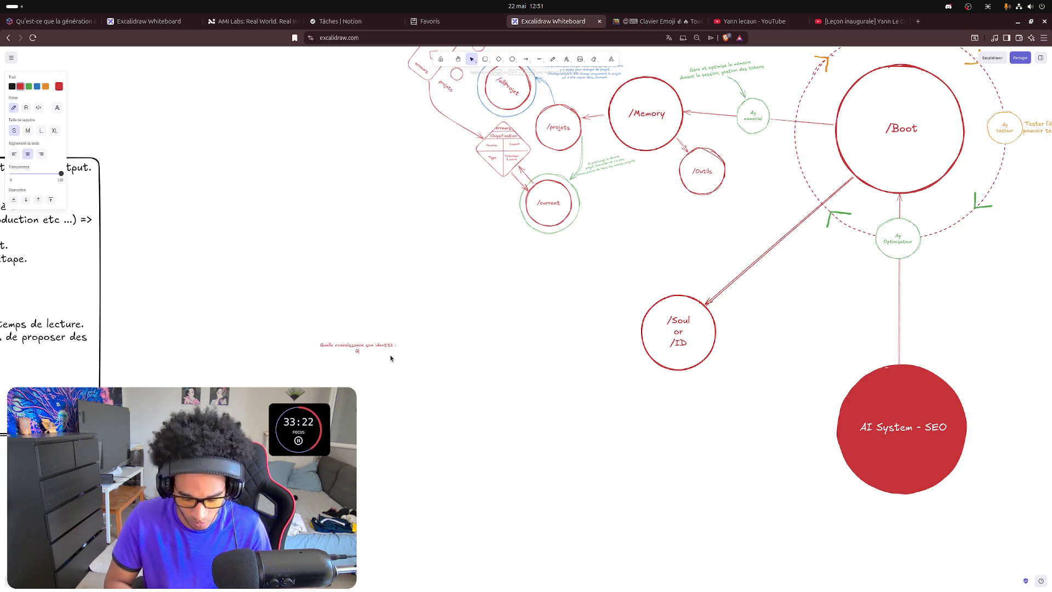
type("Quelle connais")
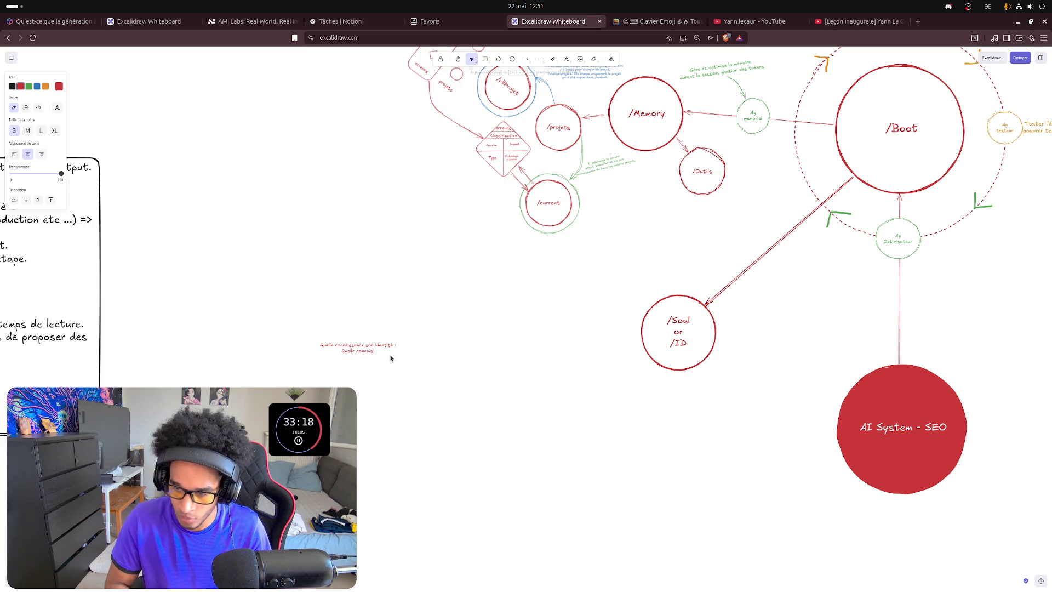
type("ss")
type("a")
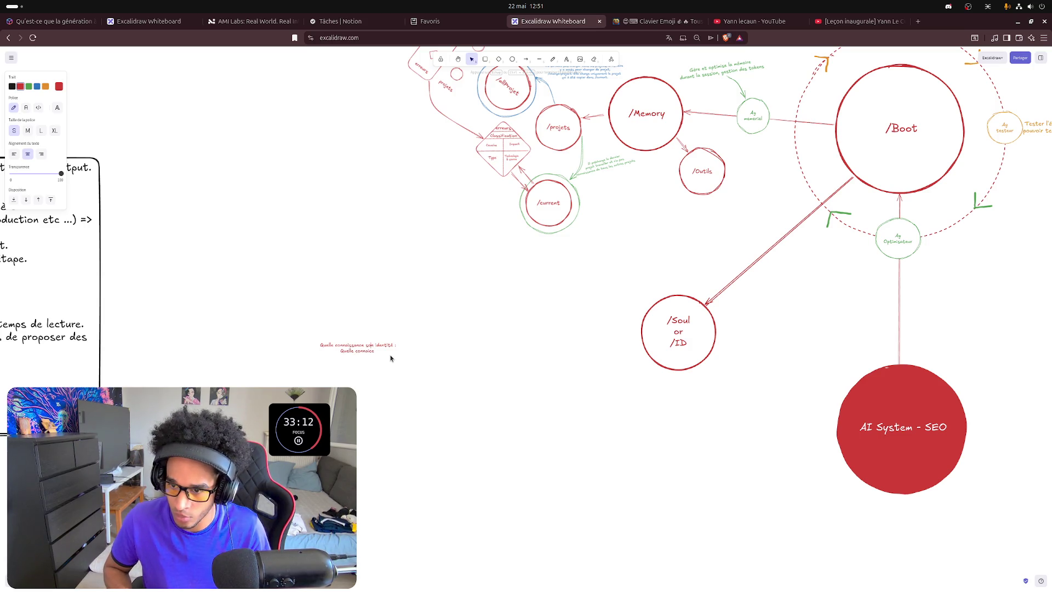
type("est")
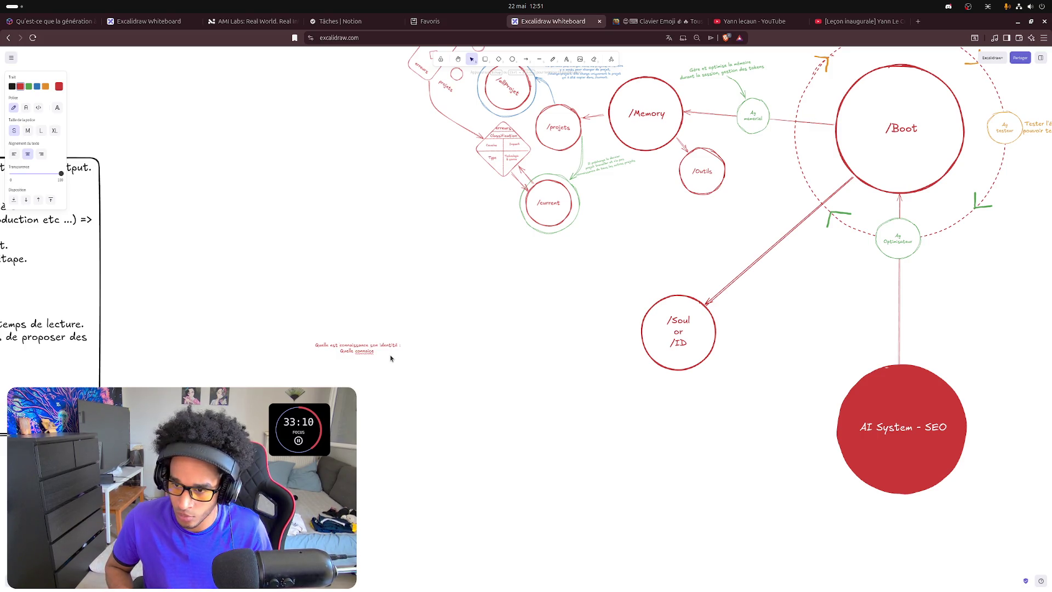
- Reword the note to ask about its identity, then its role, rules and environment
key("ctrl+Delete")
key("ctrl+Delete")
type("ce qu'une")
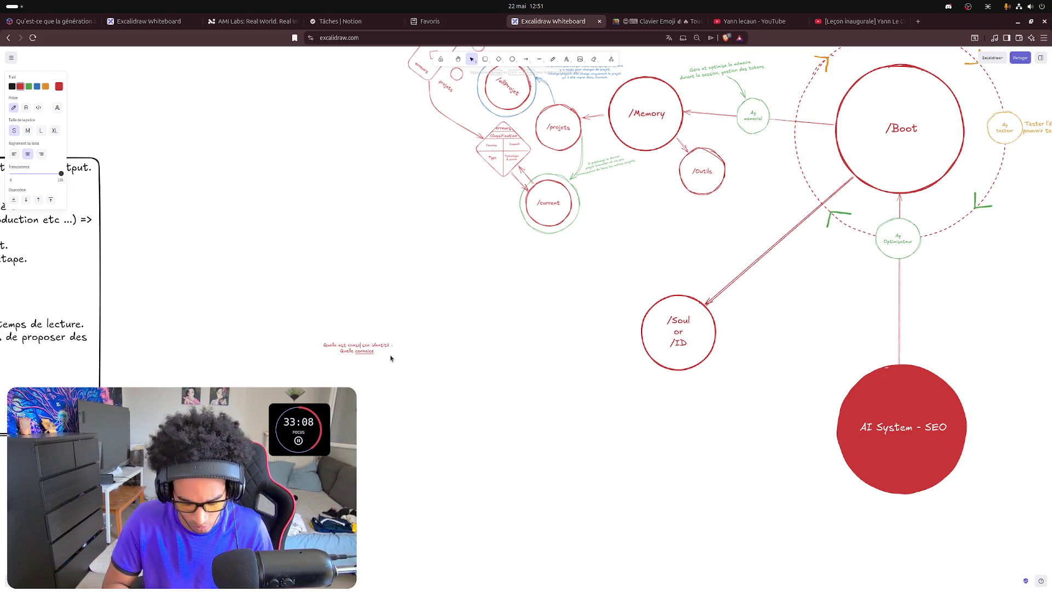
key("ctrl+BackSpace")
key("ctrl+BackSpace")
type("concrètement son ")
type("de")
key("BackSpace")
type("sa")
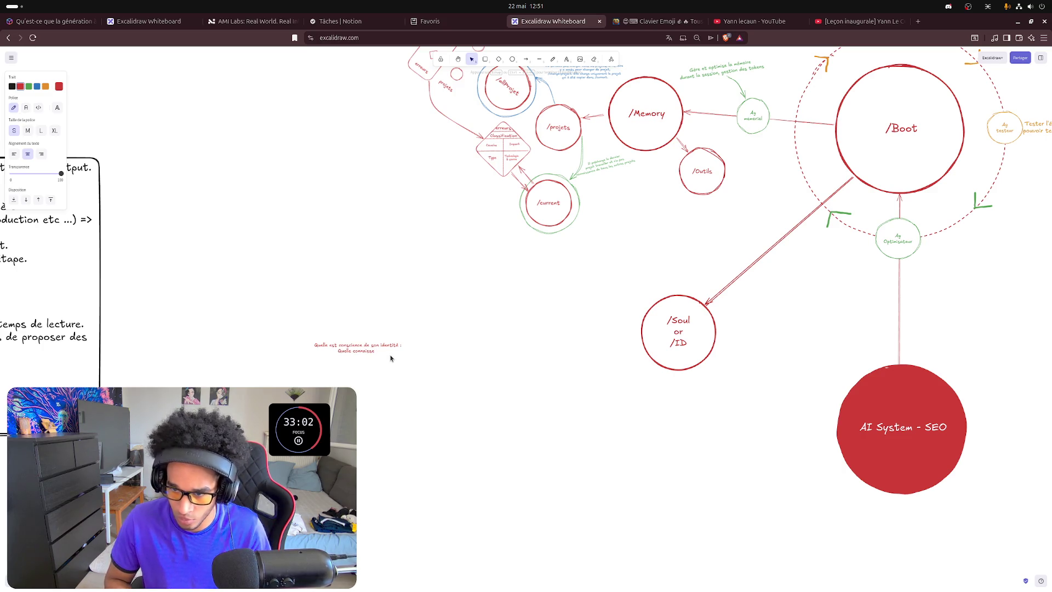
type(" son")
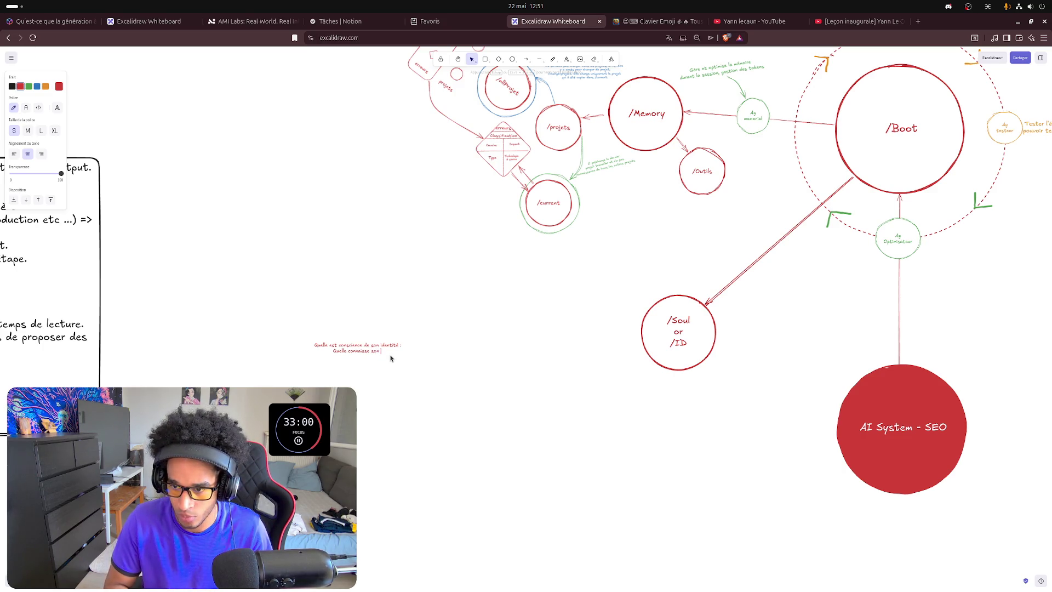
type(" t")
type("o")
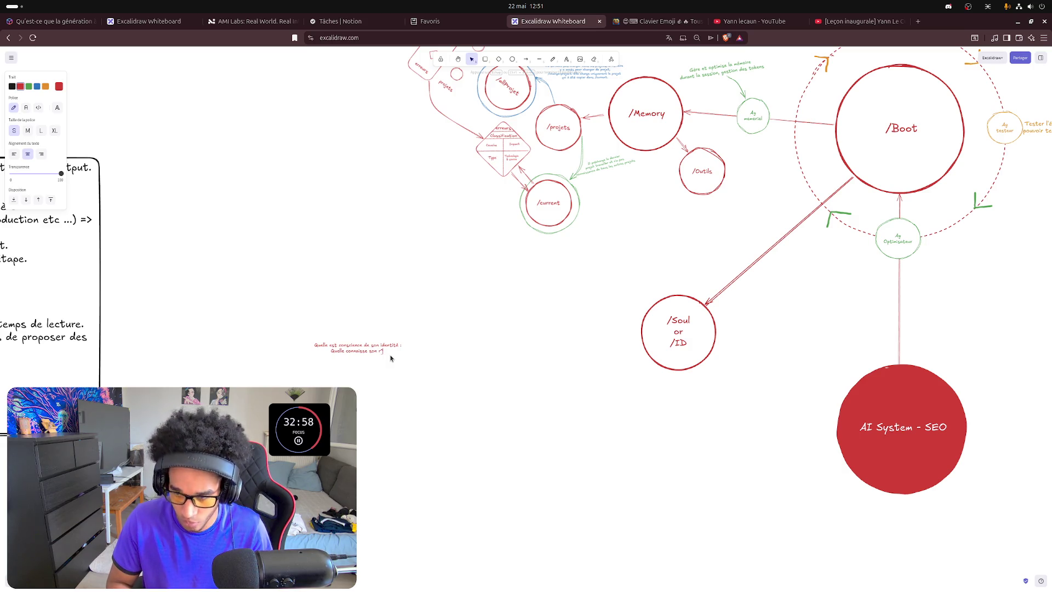
type("e")
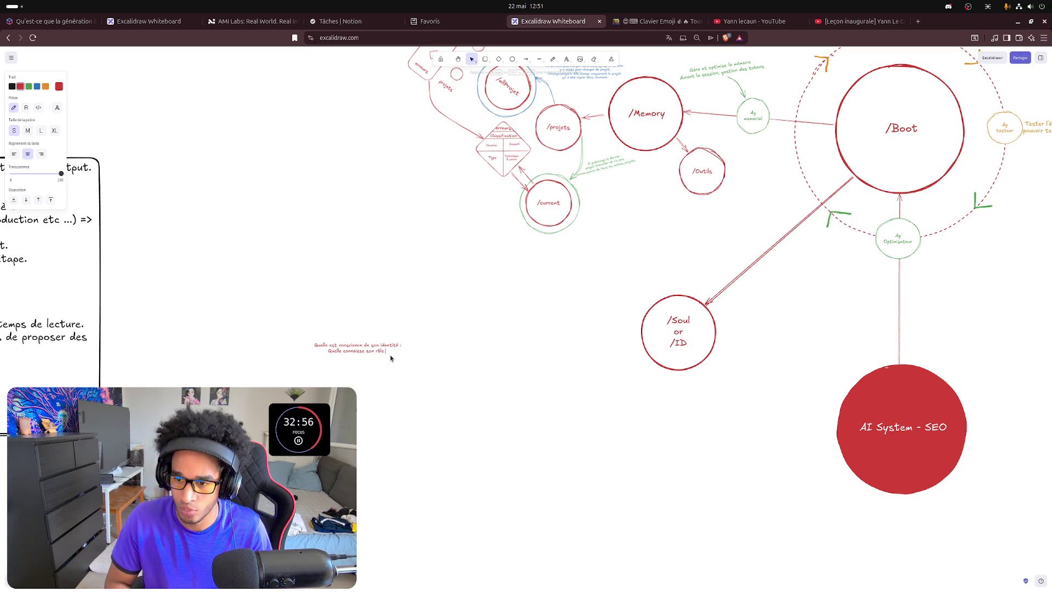
type(" et son environnement")
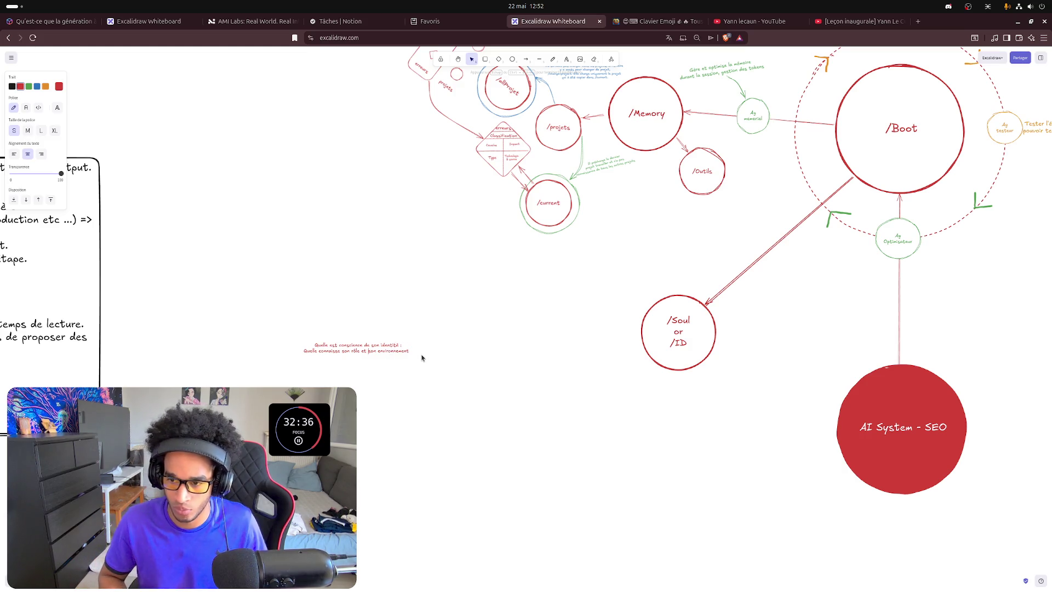
type("sa")
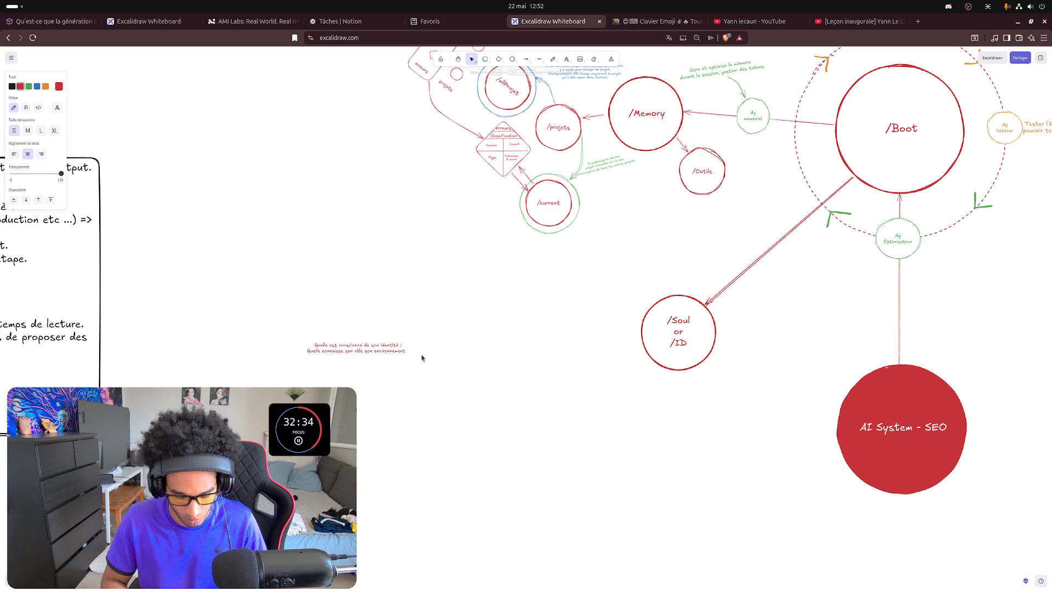
type(" relation ")
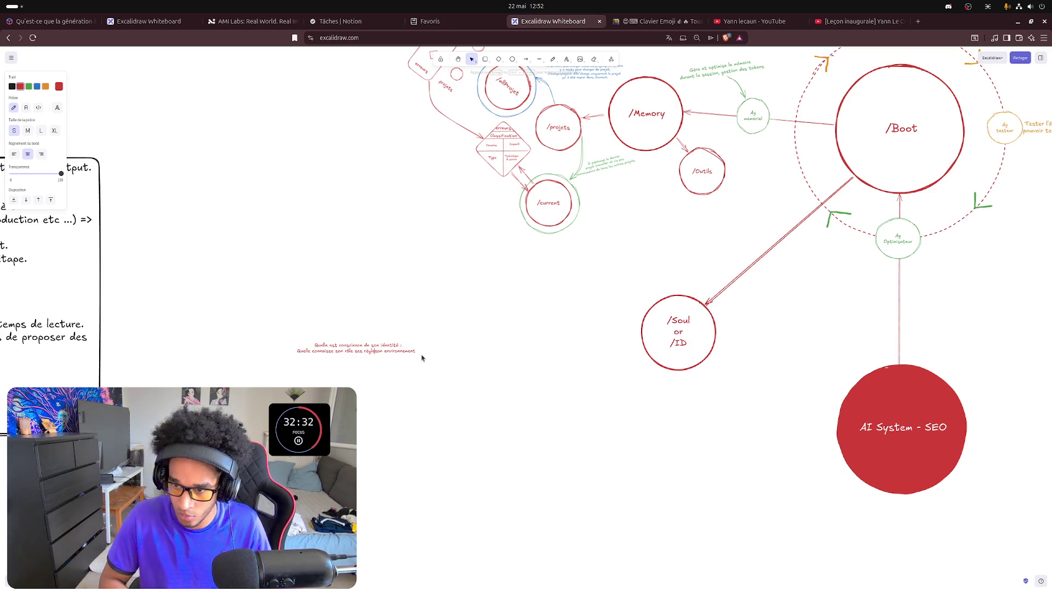
type("s")
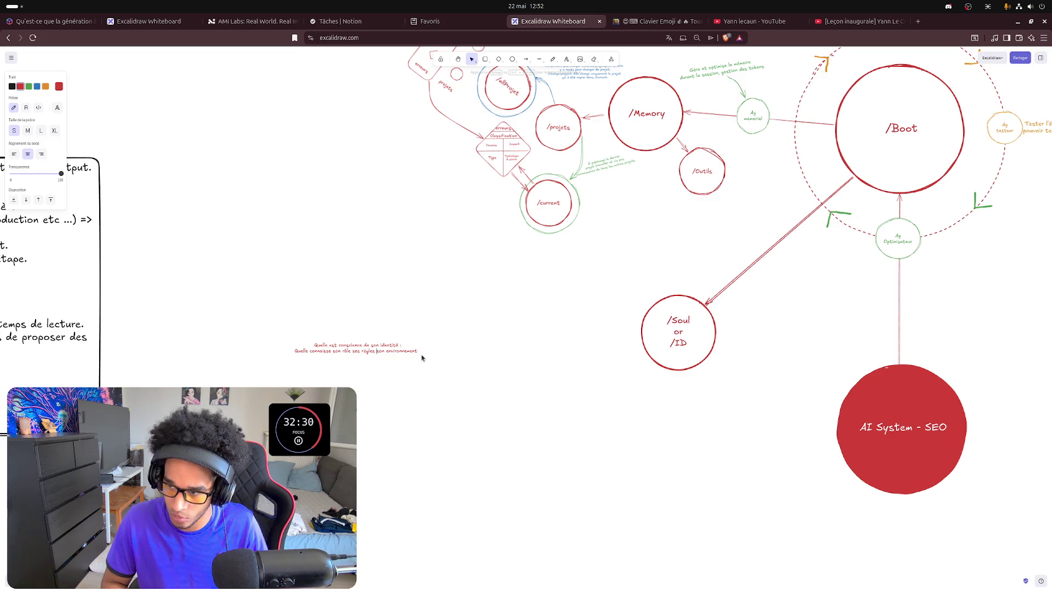
type("et ")
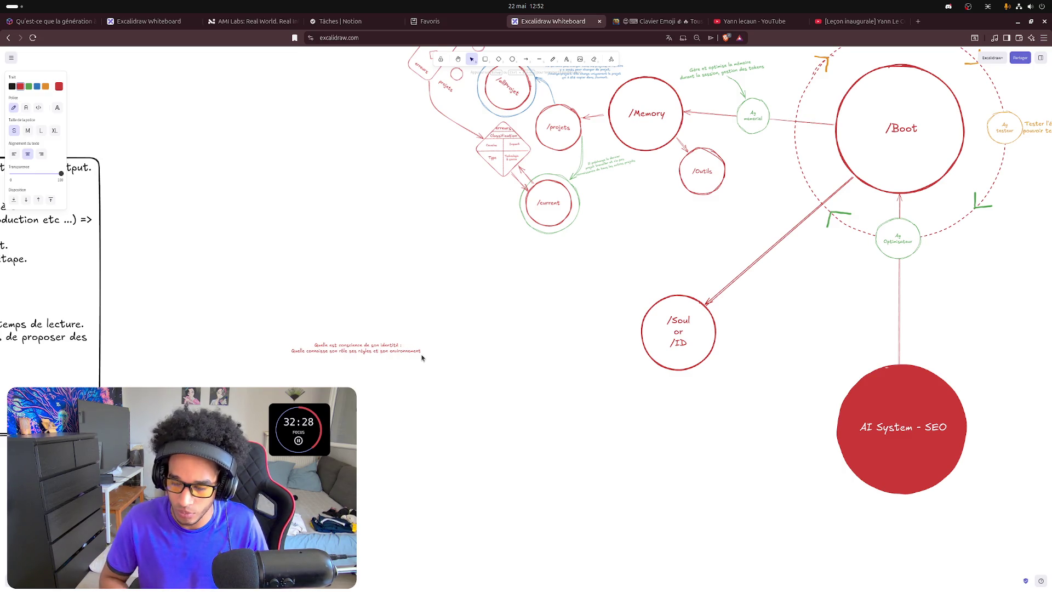
type(" :")
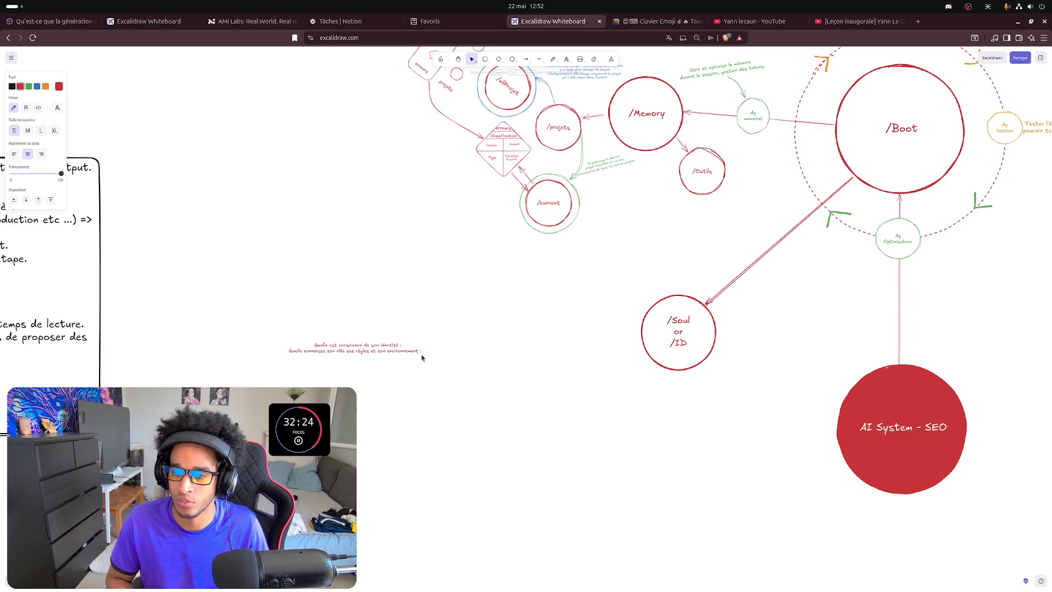
- Add the third line "Ses tâches principales :" and finish editing the note
key("Return")
type("Sa q")
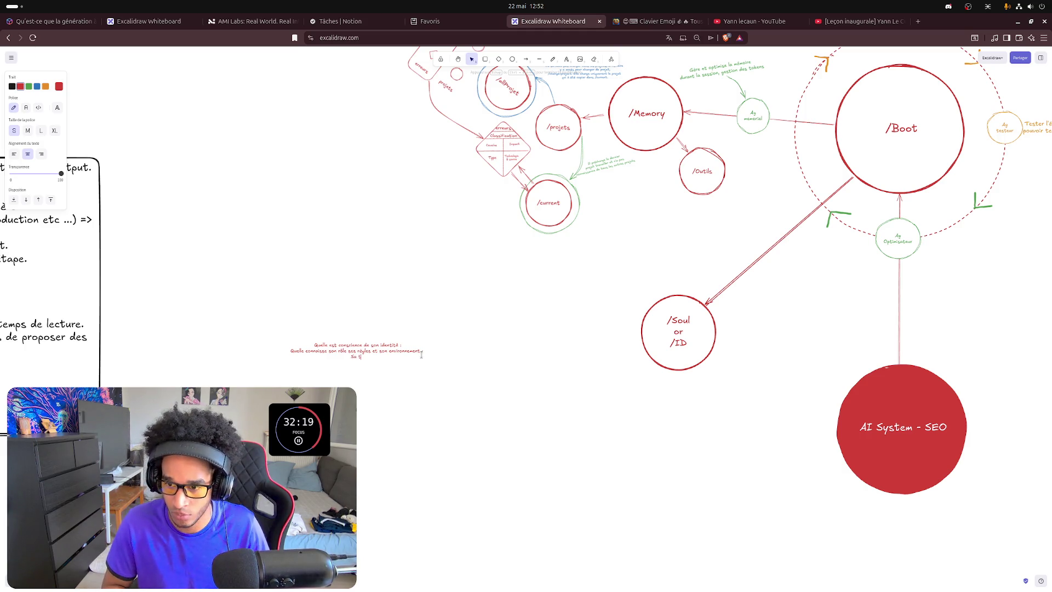
type("En bref")
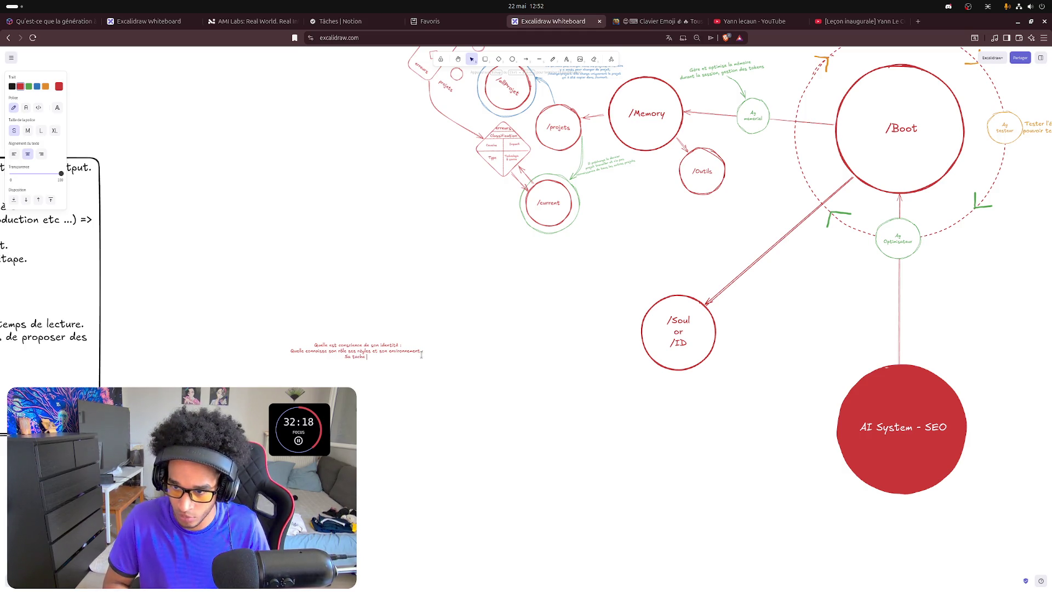
type(" princip")
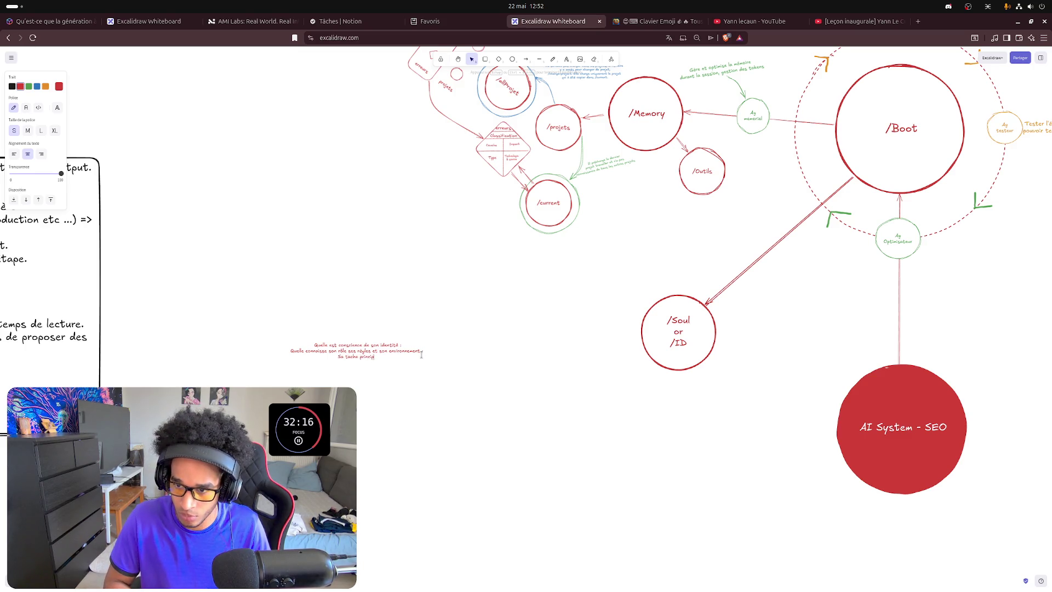
type("e :")
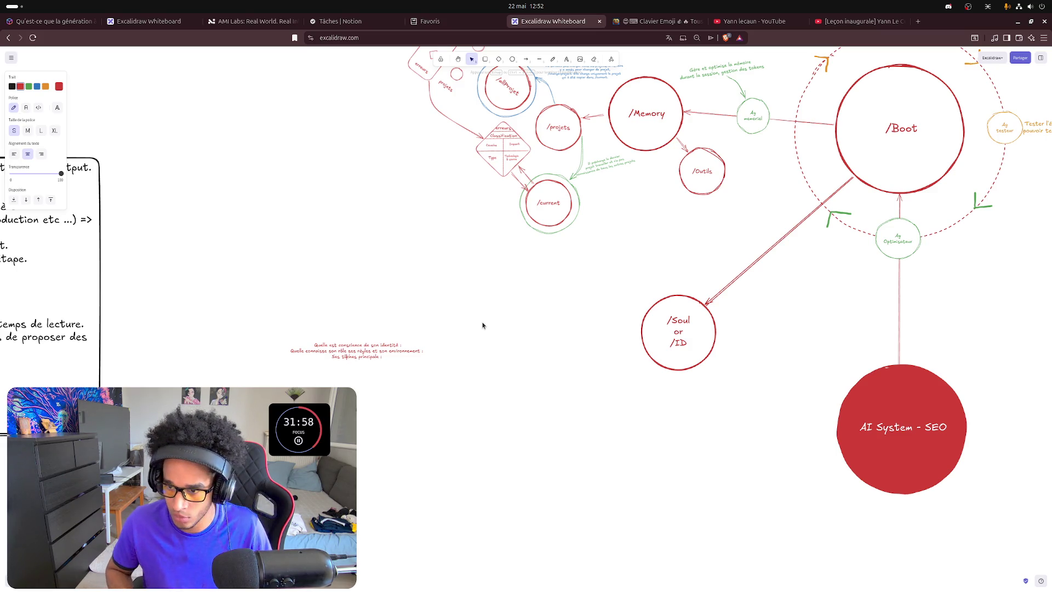
type("s")
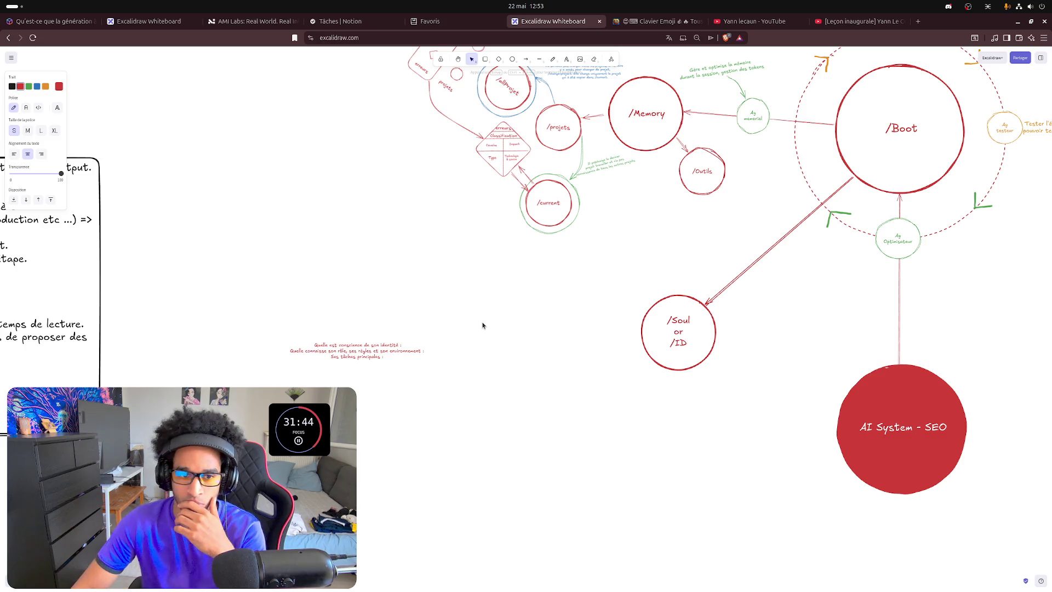
key("Escape")
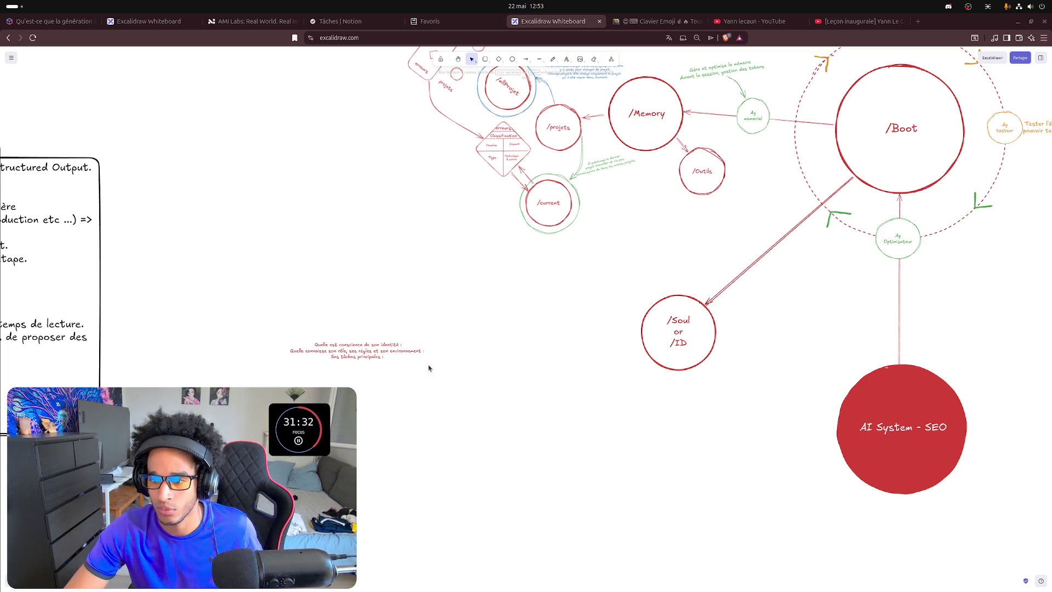
scroll(428, 367, "up", 3)
scroll(428, 368, "up", 2)
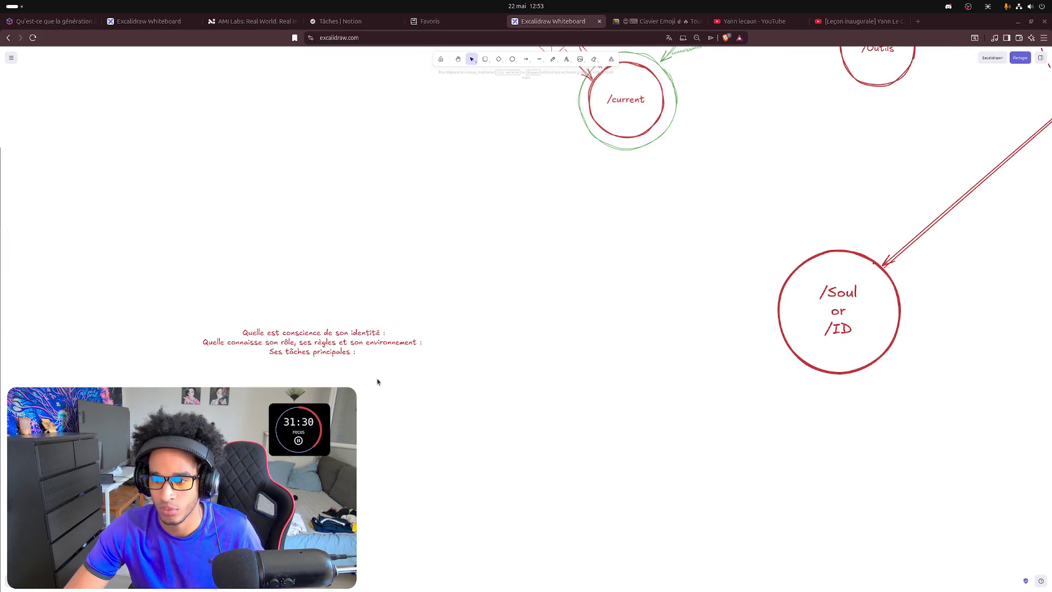
- Reword the second line to 'son rôle, ses règles, son environnement de travail,'
left_click_drag(388, 376, 468, 391)
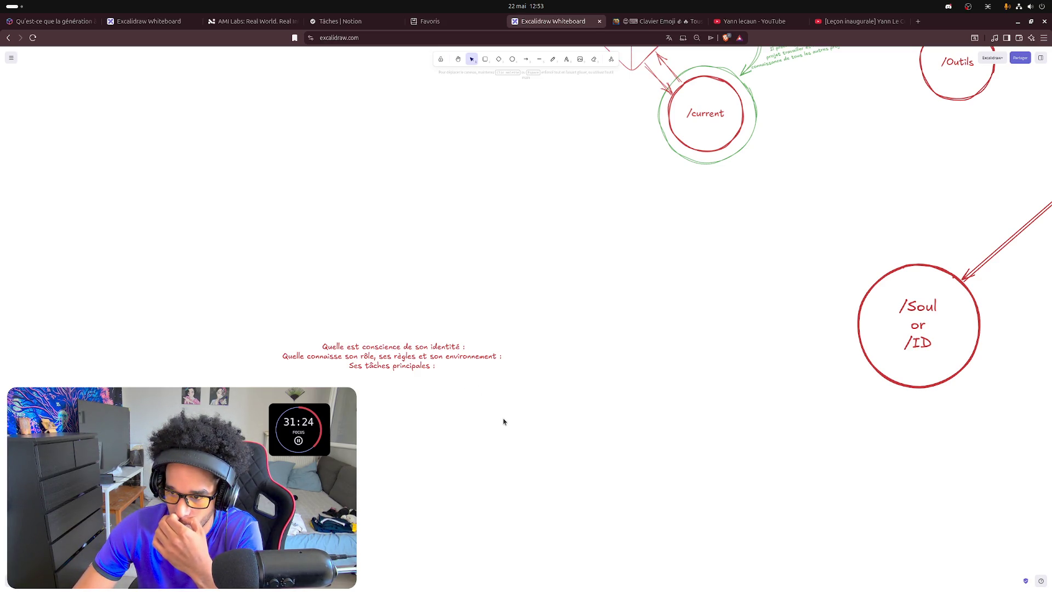
left_click(429, 357)
double_click(428, 358)
left_click(428, 358)
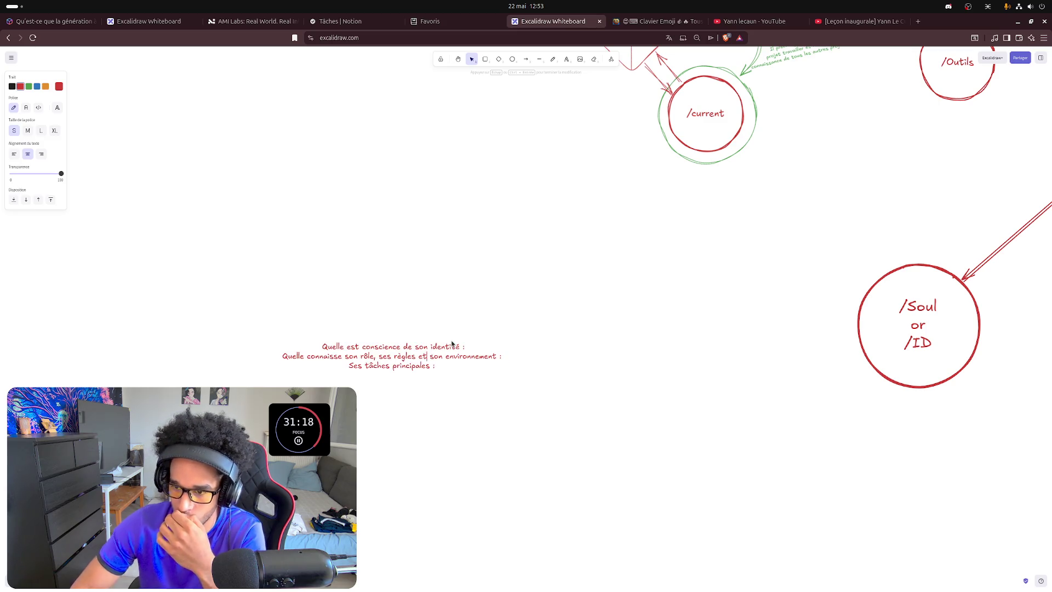
key("BackSpace")
key("BackSpace")
key("BackSpace")
type(",")
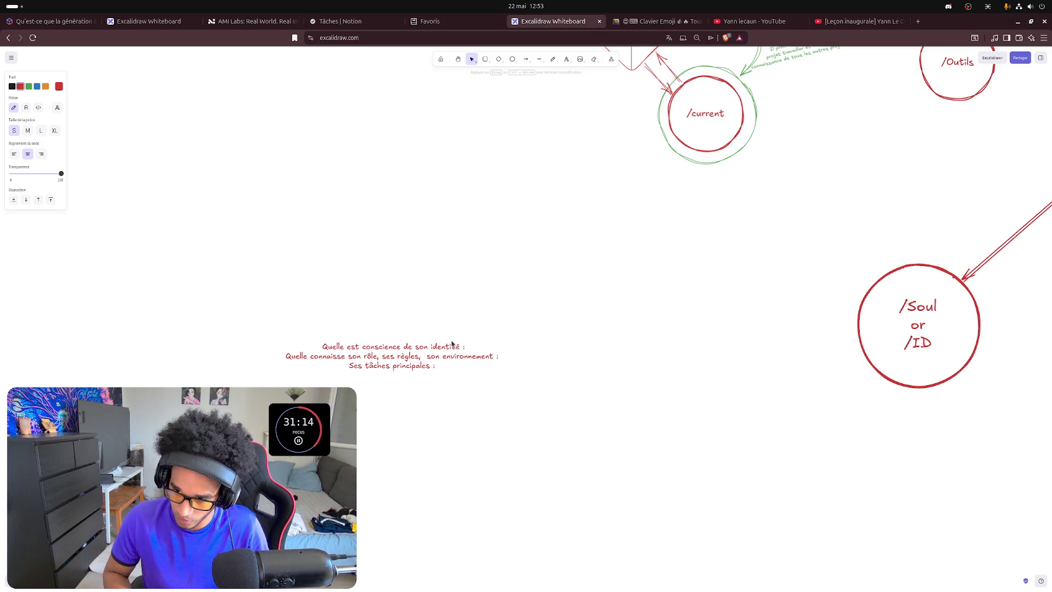
key("ctrl+Right")
key("ctrl+Right")
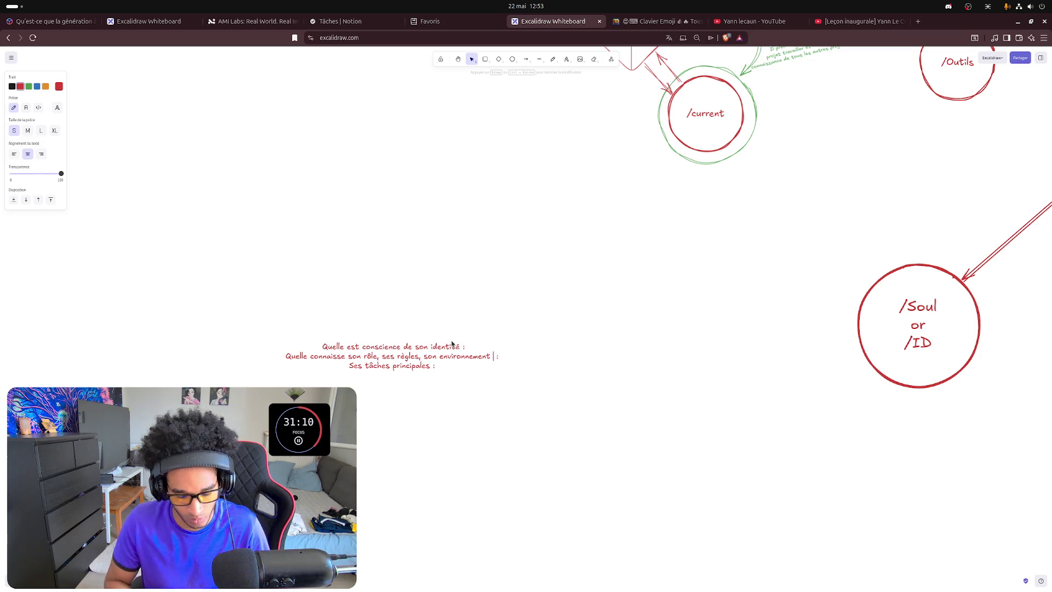
type("de travail,")
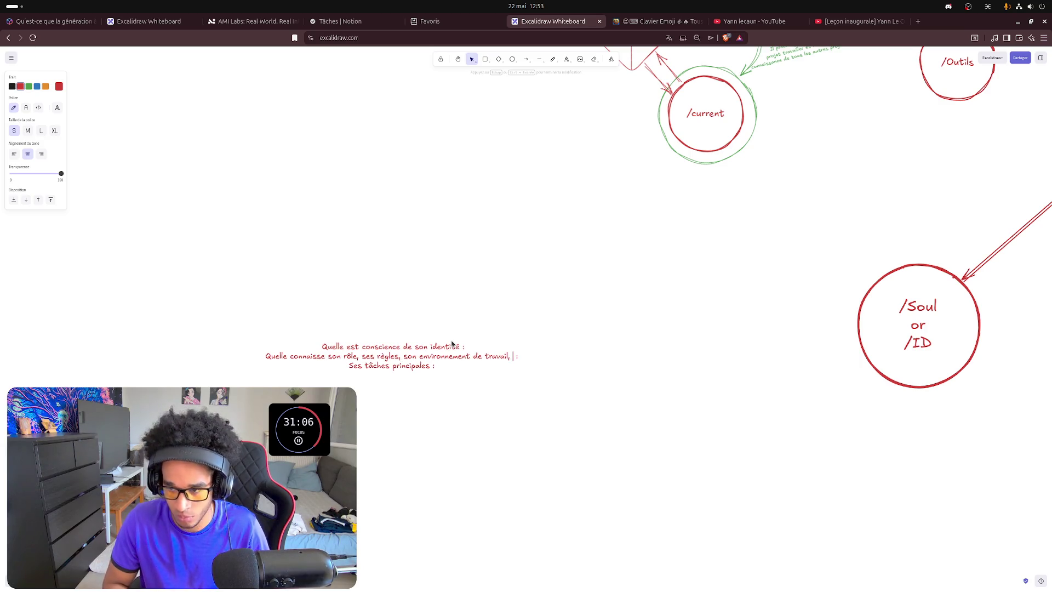
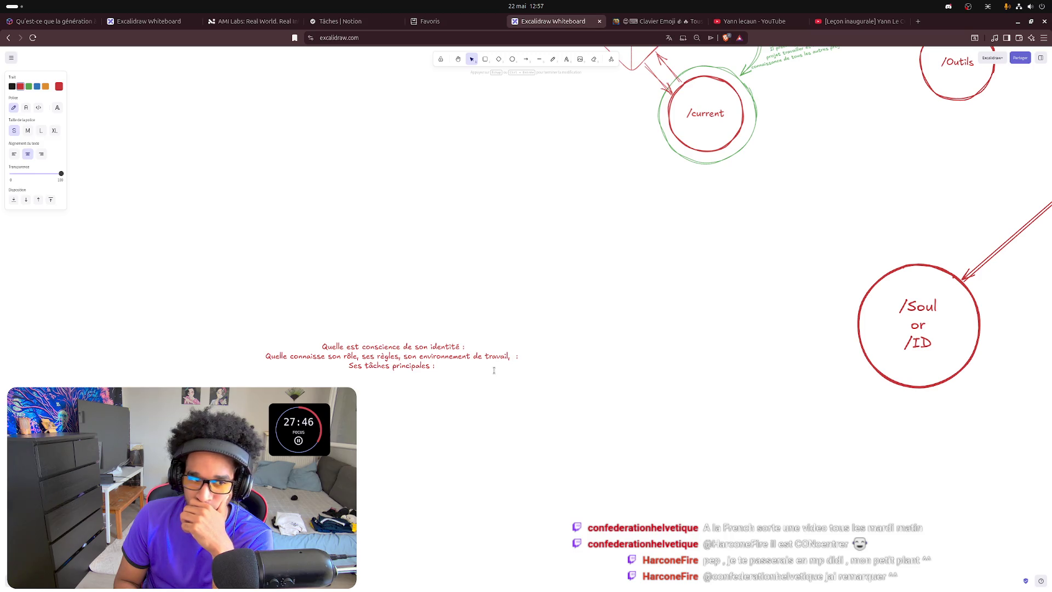
- Extend the role line with ', ses méthodes de travail :' and begin the main tasks with '1) décomposer'
key("BackSpace")
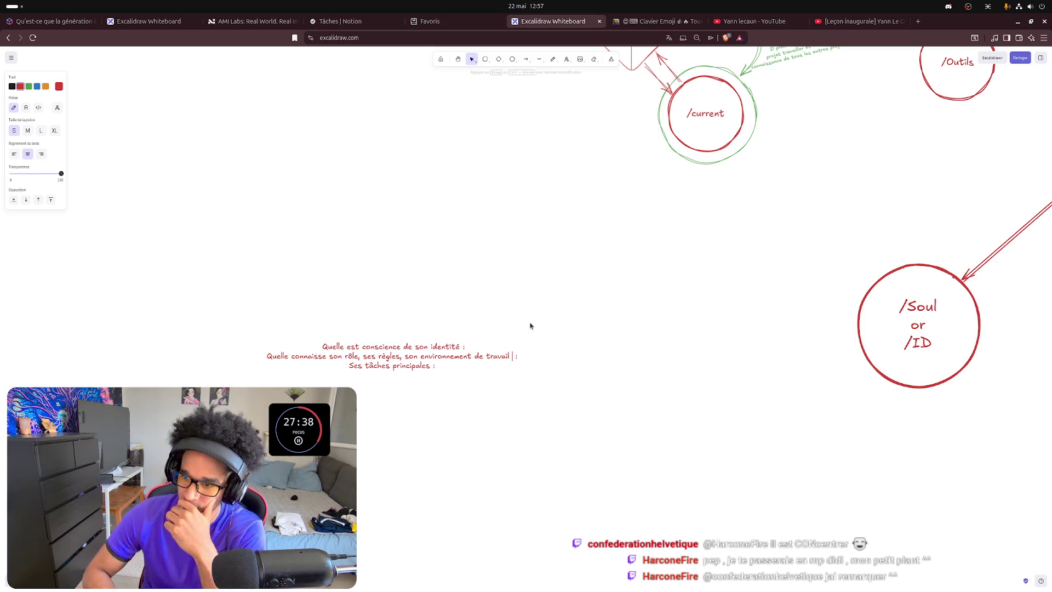
type(", ses")
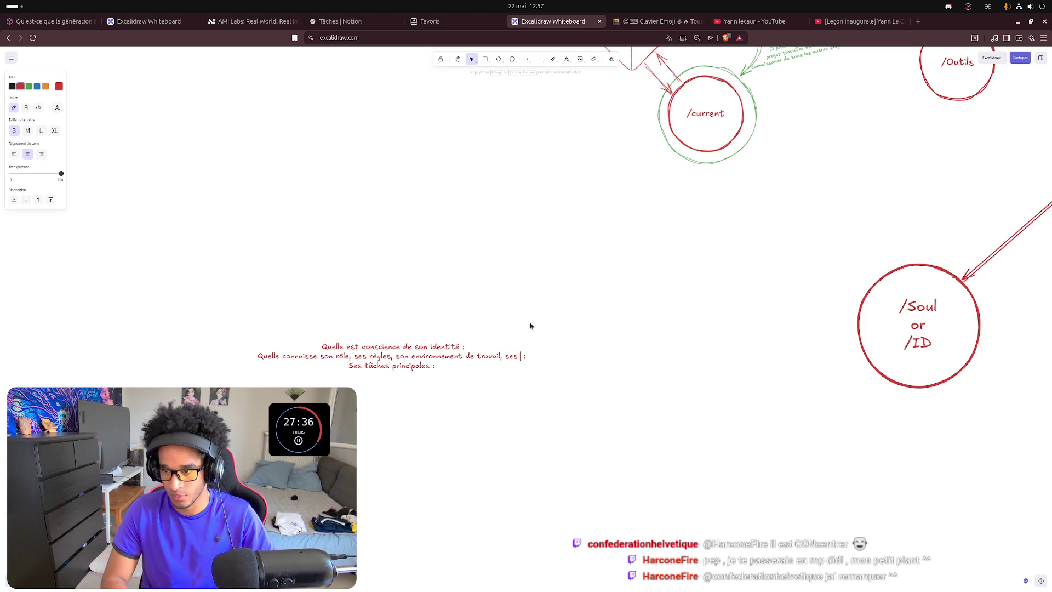
type(" méthodes de travail :")
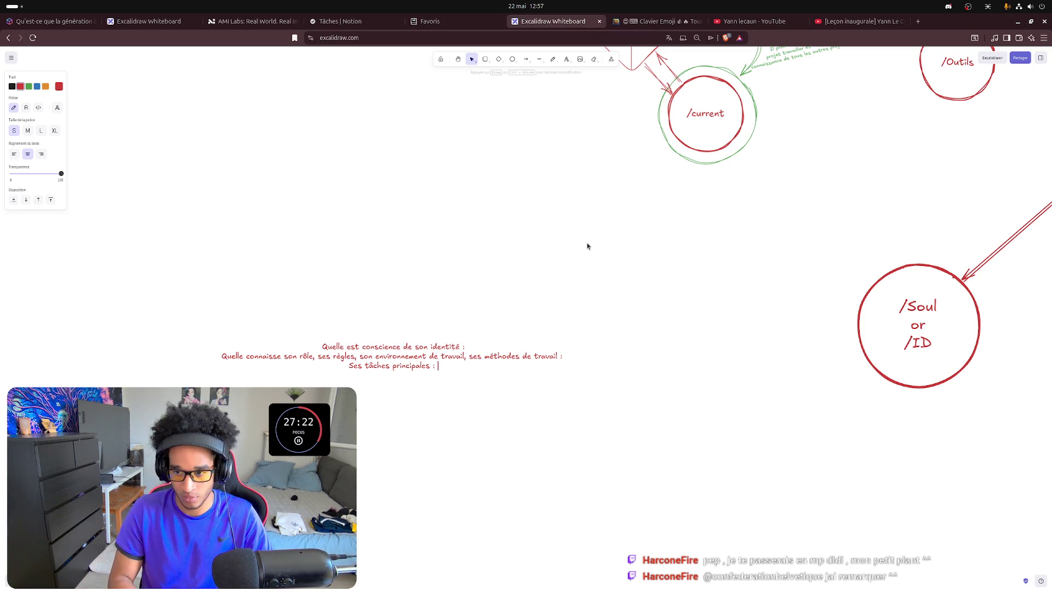
type("Invoque des ")
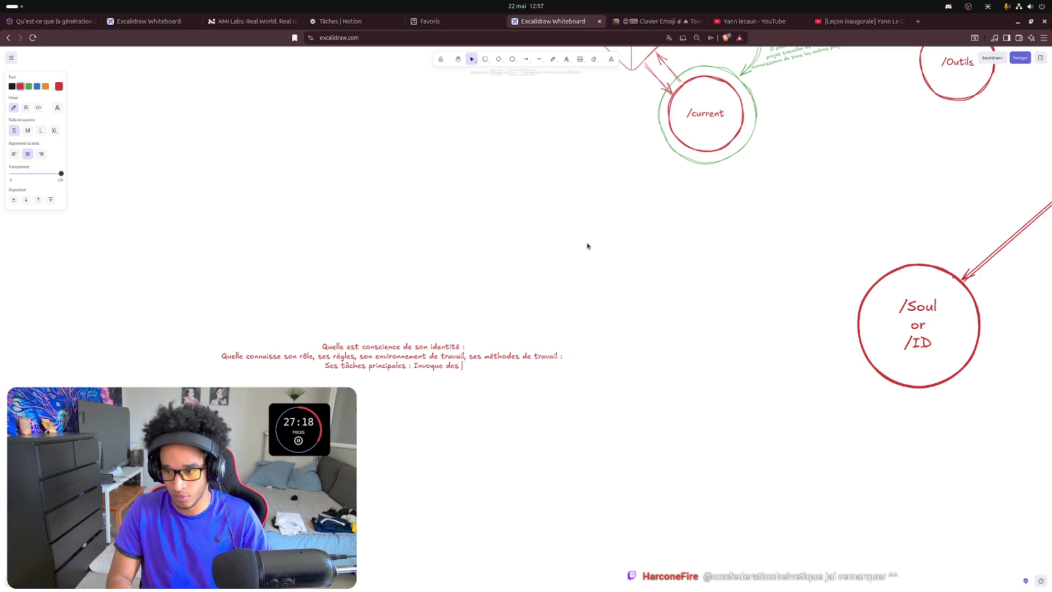
type("s")
key("BackSpace")
key("BackSpace")
key("BackSpace")
key("BackSpace")
key("BackSpace")
key("BackSpace")
key("BackSpace")
key("BackSpace")
key("BackSpace")
type("décop")
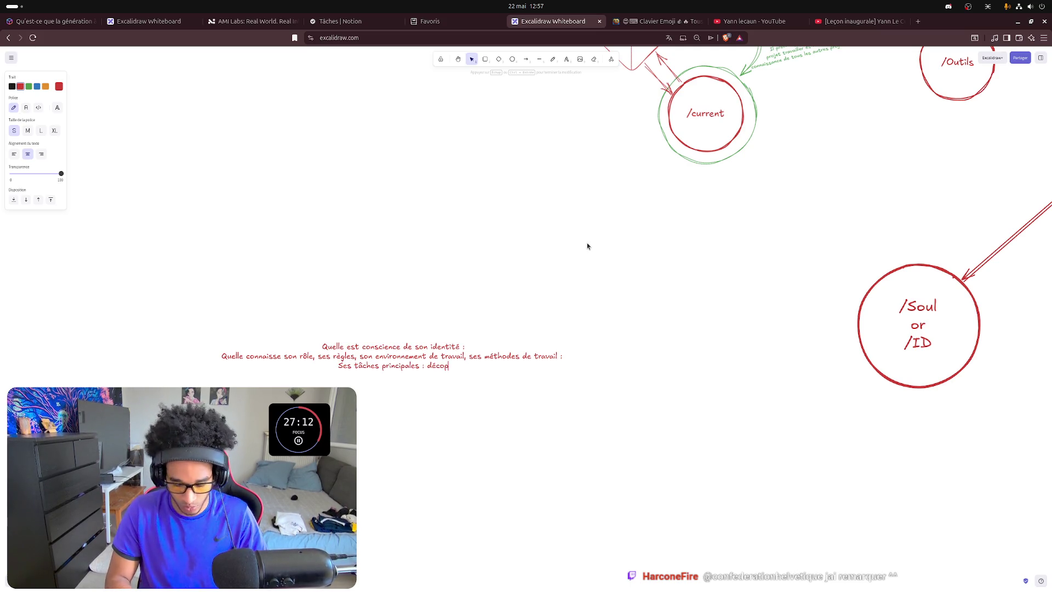
key("BackSpace")
key("BackSpace")
key("BackSpace")
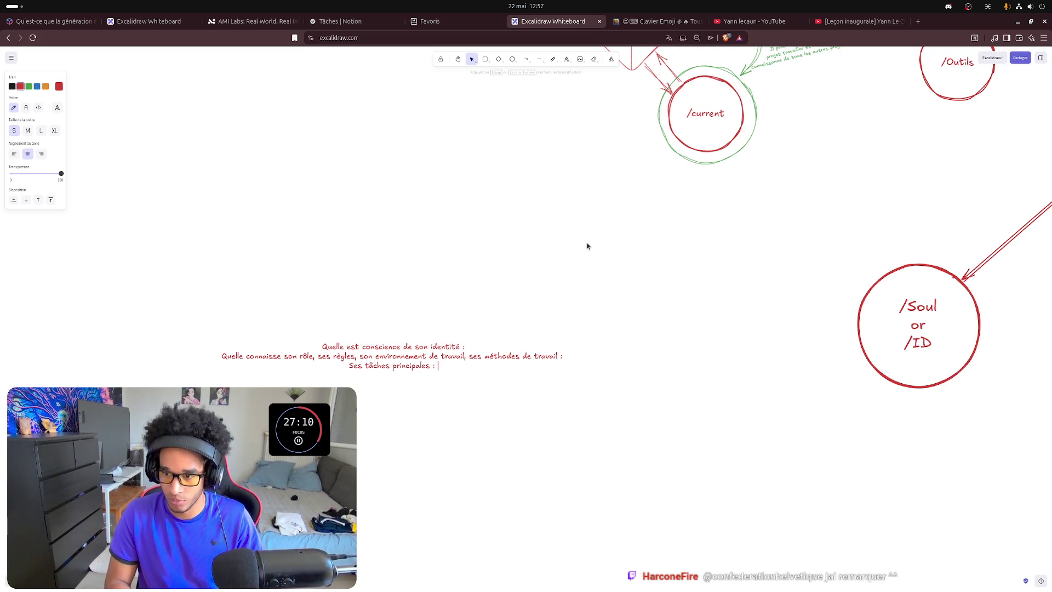
type("dé")
type("cop")
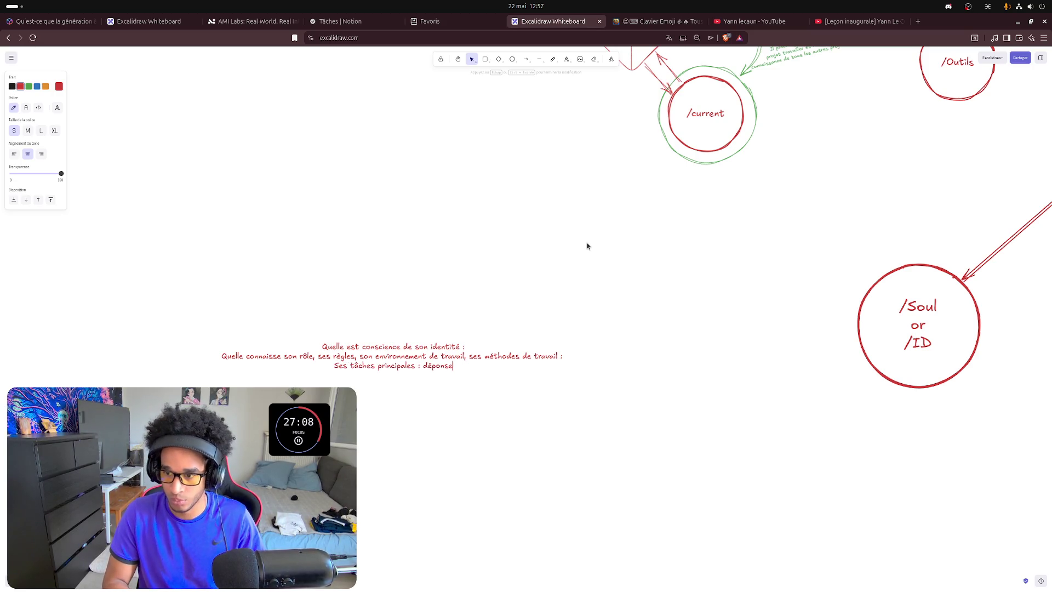
key("BackSpace")
key("BackSpace")
key("BackSpace")
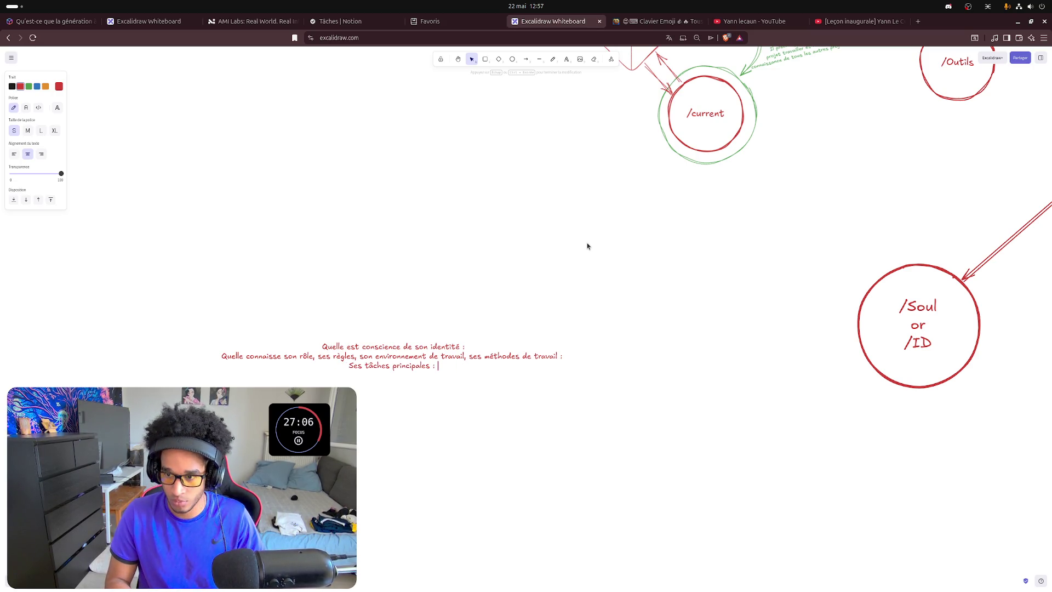
type("1) ")
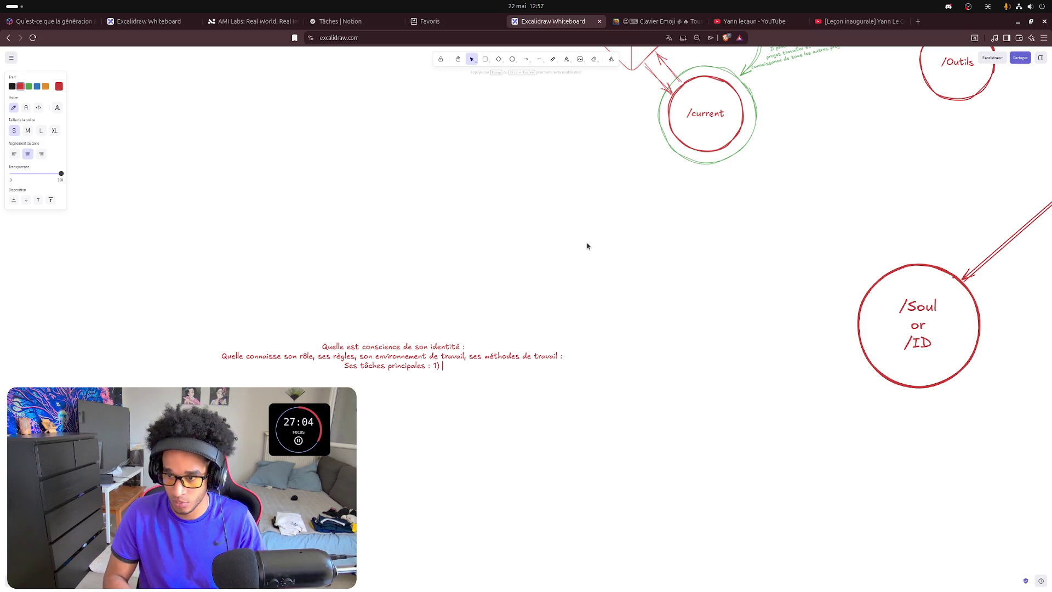
type("décou")
key("BackSpace")
type("mposer ")
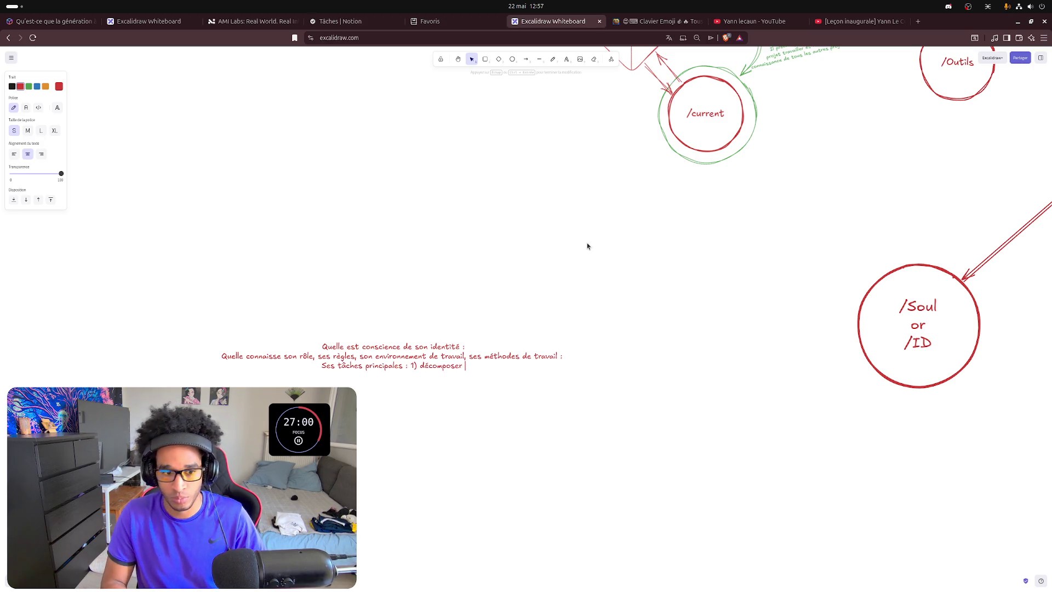
type("le")
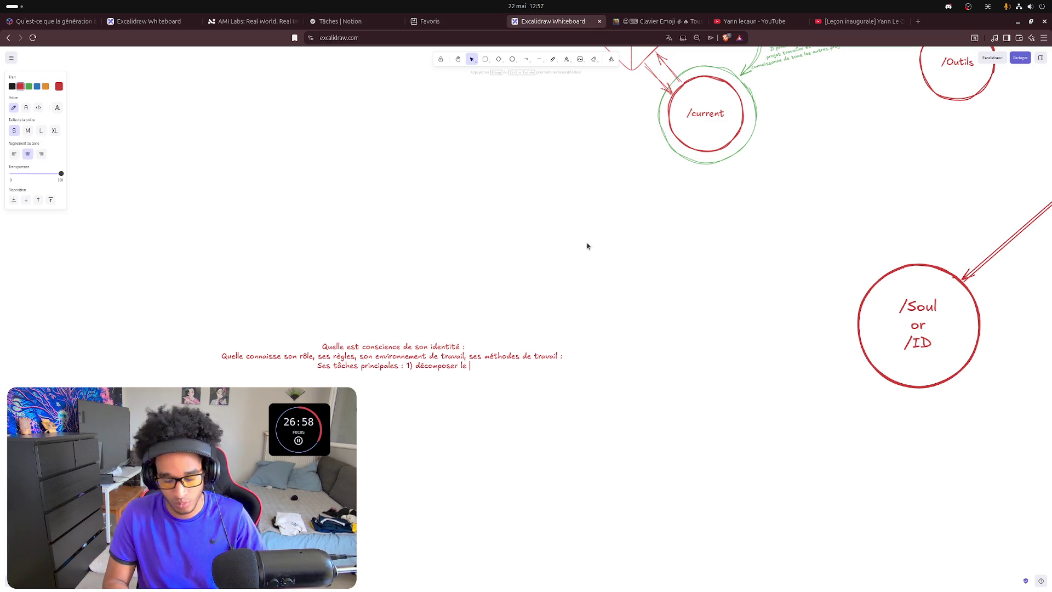
- Change ', ses méthodes' to ' et ses méthodes' and clear the draft wording after 'décomposer'
key("BackSpace")
key("BackSpace")
key("BackSpace")
type("la demande")
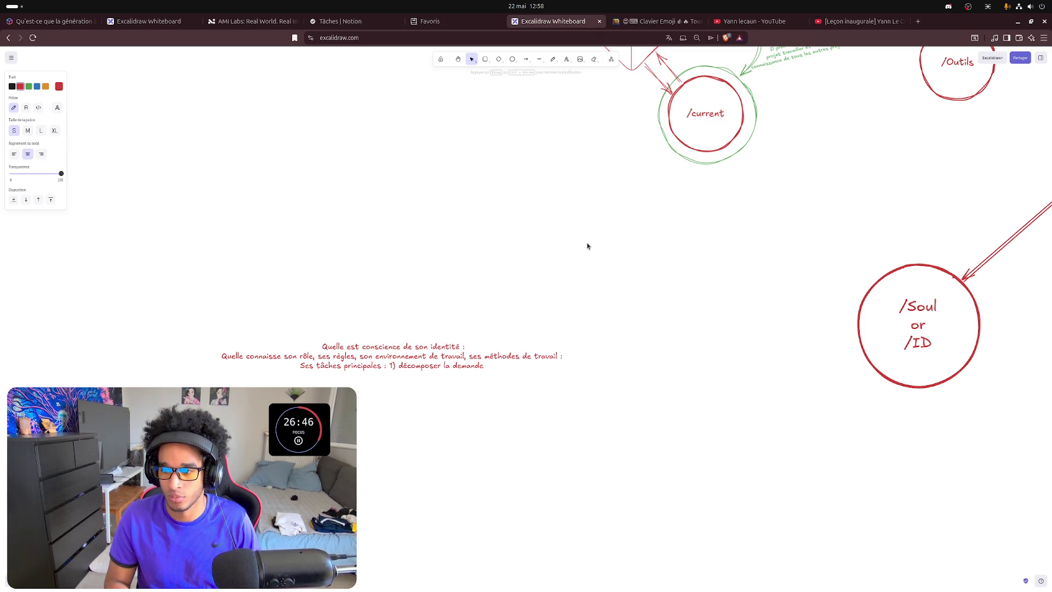
key("ctrl+BackSpace")
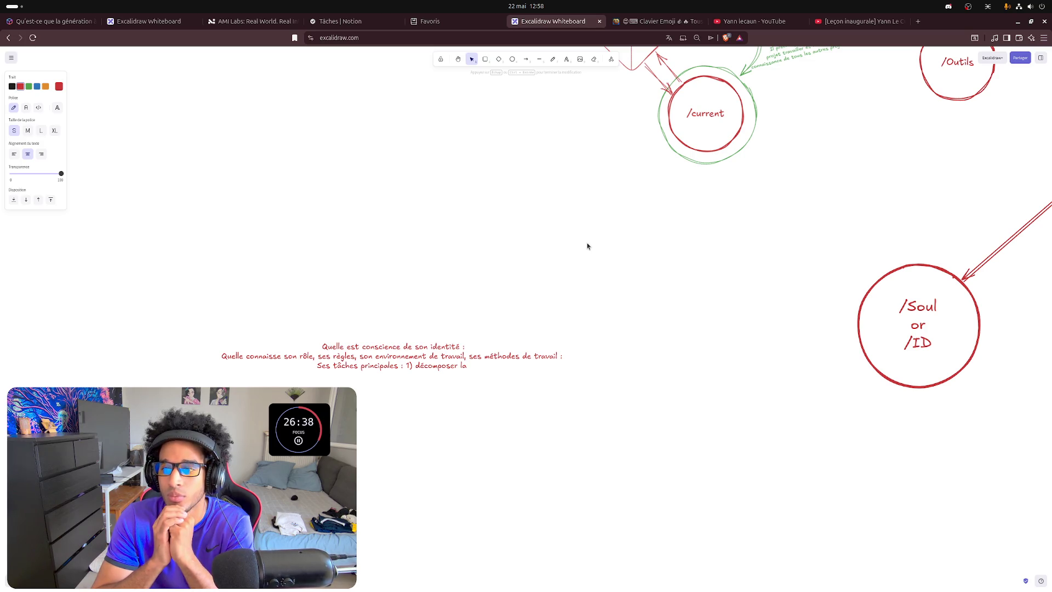
key("BackSpace")
key("BackSpace")
type("et")
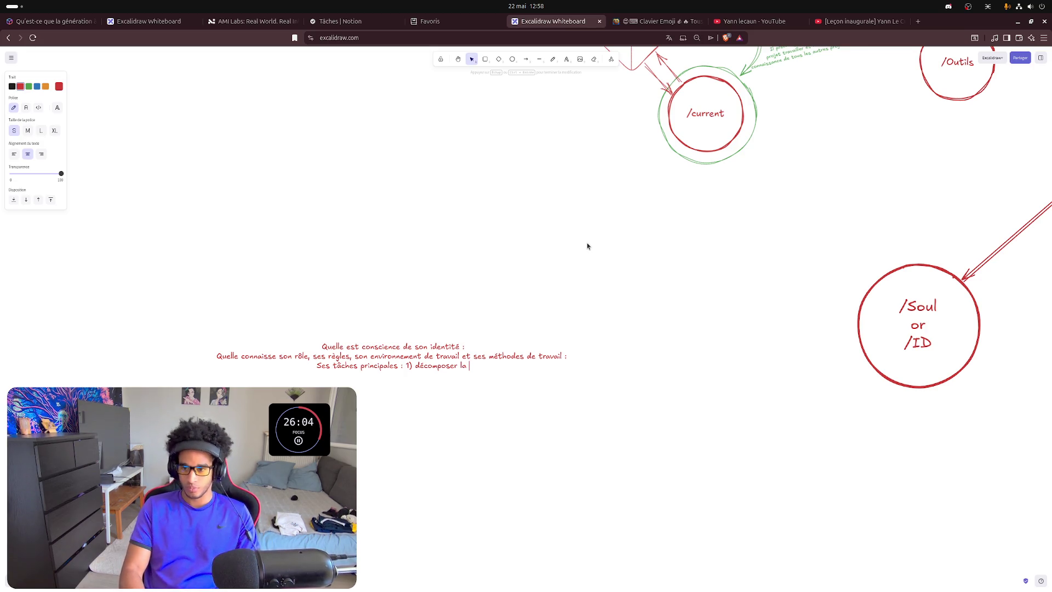
- Complete the task as 'décomposer les demandes formulées pour créer un workflow', then bring up enhance.md in Discord
key("BackSpace")
key("BackSpace")
key("BackSpace")
key("BackSpace")
key("BackSpace")
key("BackSpace")
key("BackSpace")
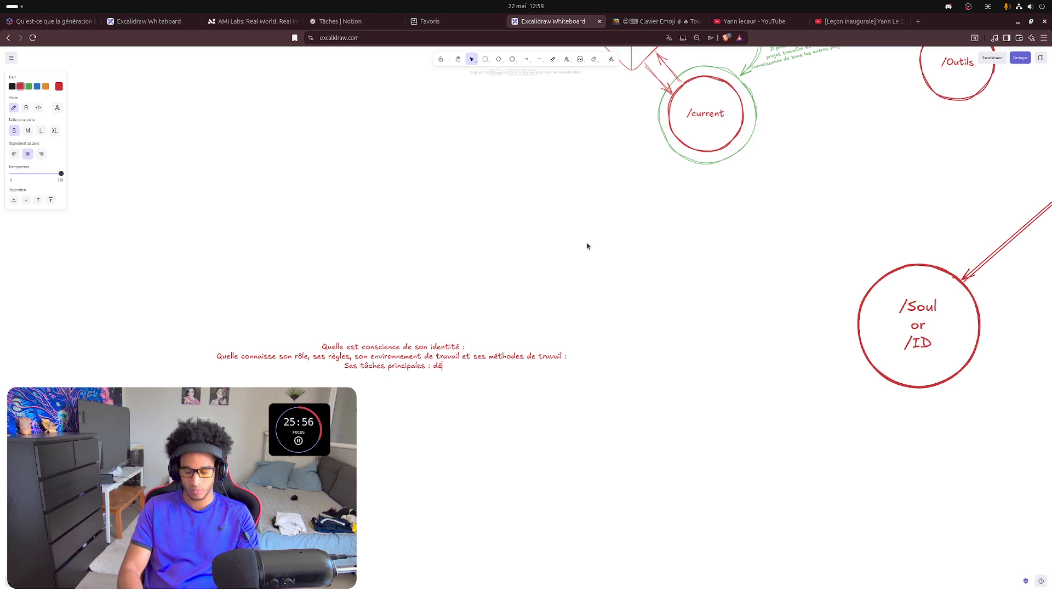
type("décomposer les demandes")
key("BackSpace")
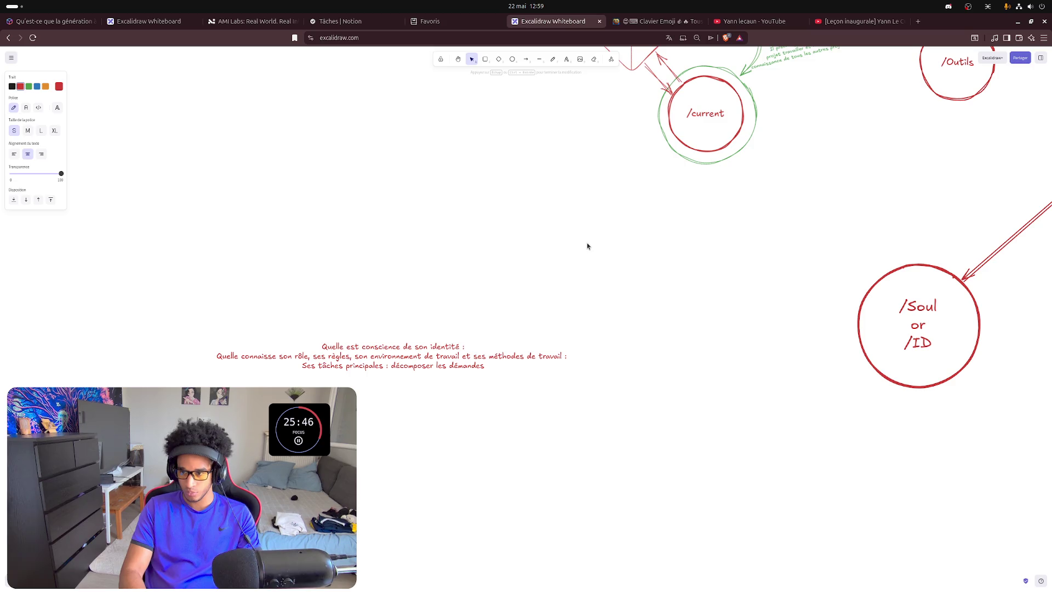
key("Left")
key("Left")
key("Left")
key("BackSpace")
type("e")
key("End")
type("formulées ")
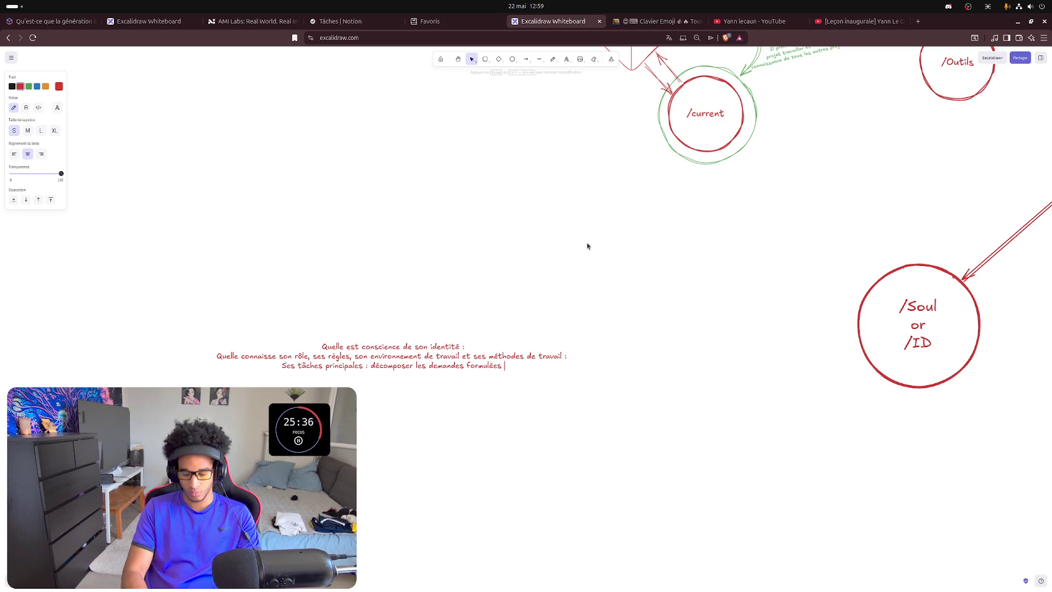
type("po")
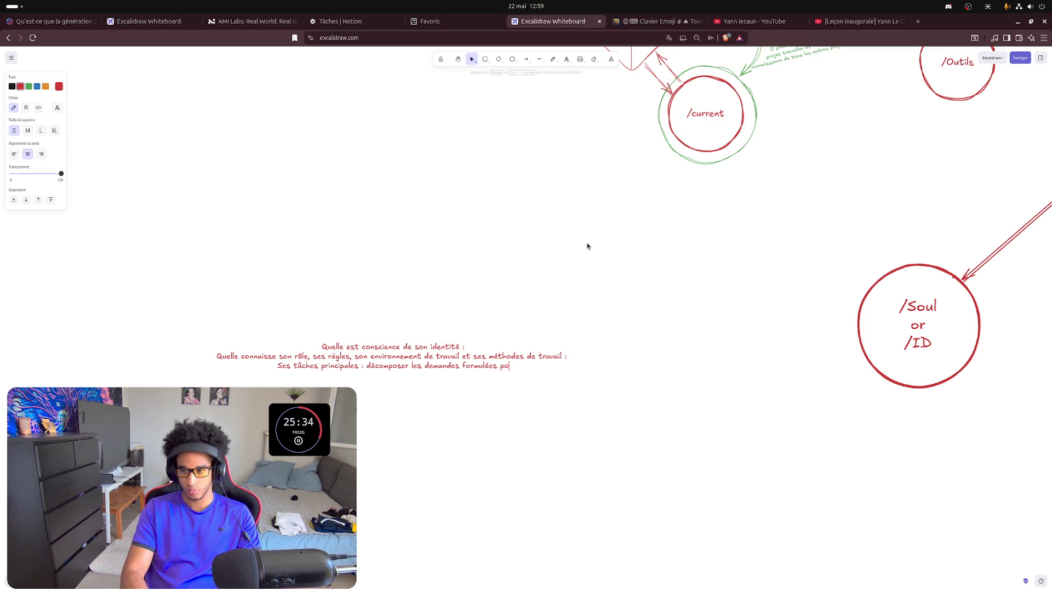
type("ur")
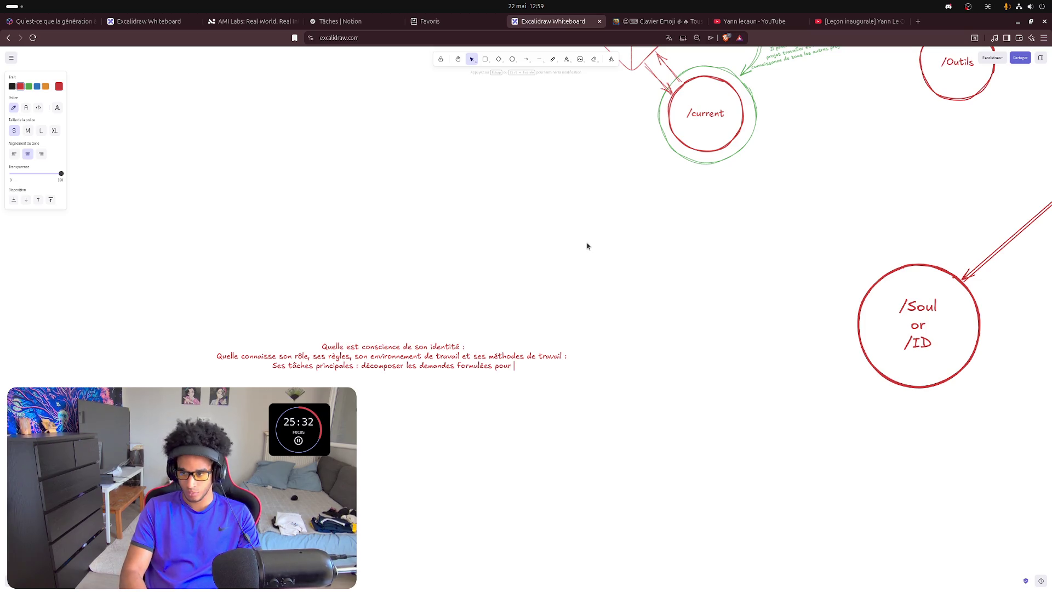
type(" créer un workflow")
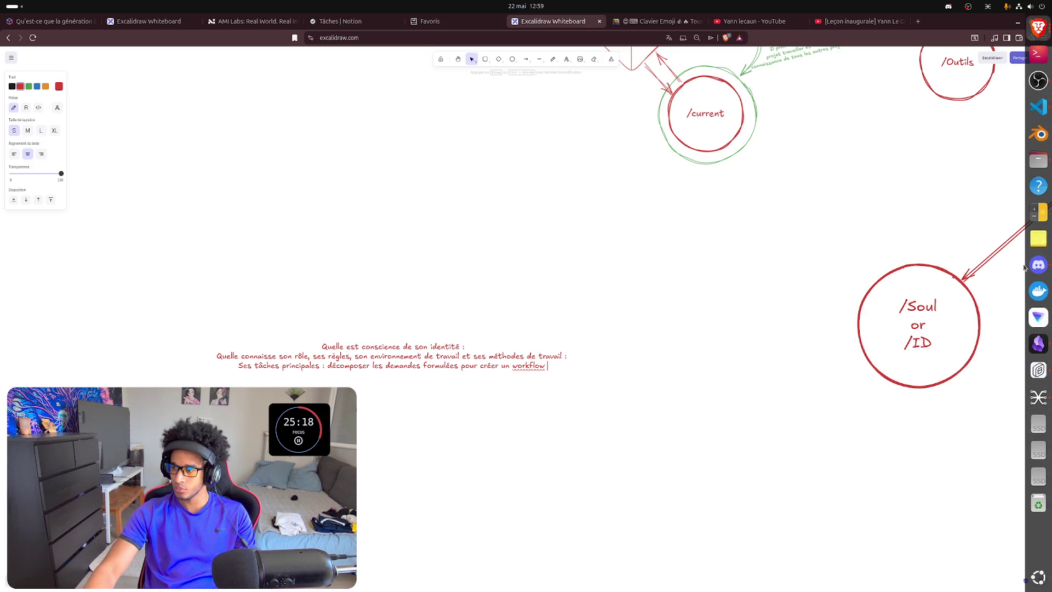
left_click(1038, 265)
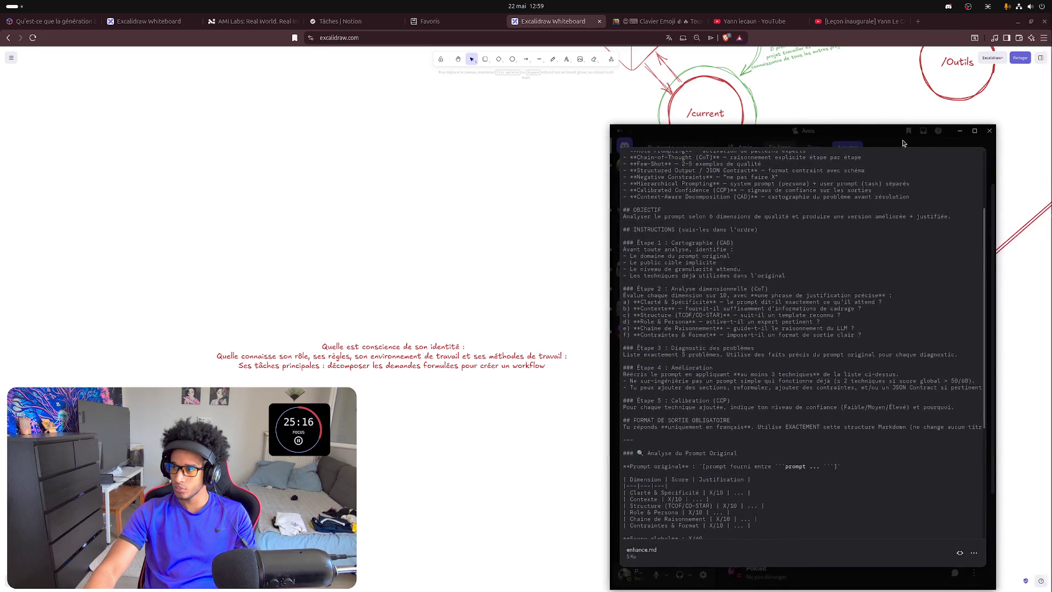
left_click_drag(899, 143, 4, 247)
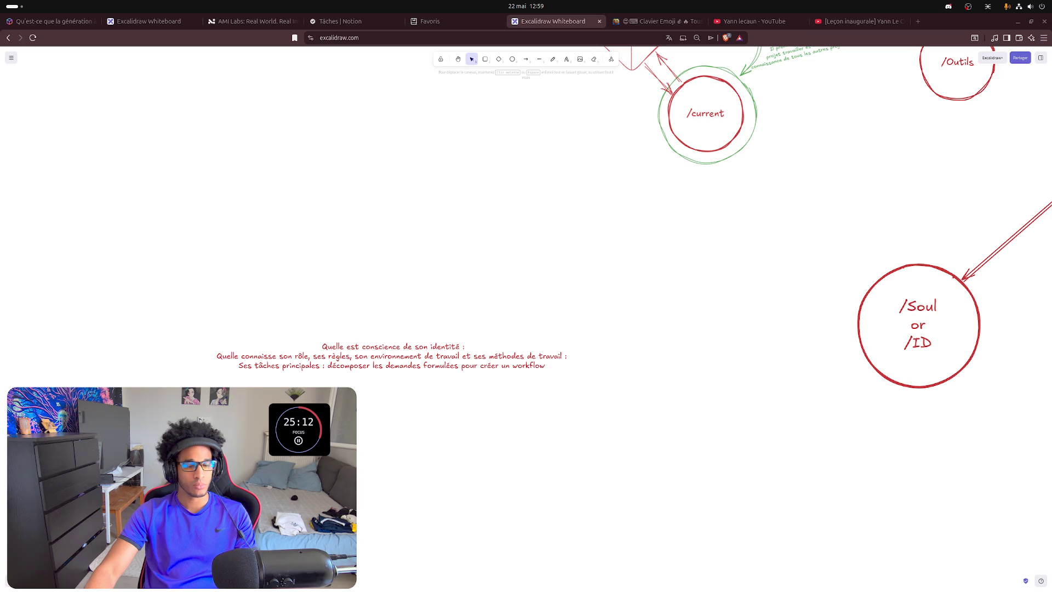
left_click(546, 363)
double_click(547, 363)
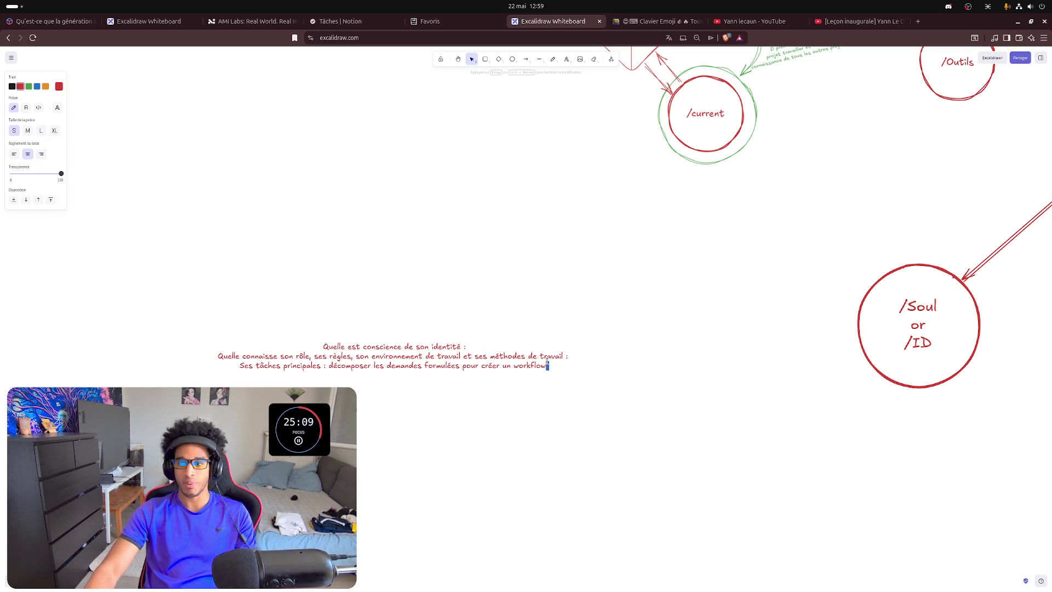
left_click(195, 335)
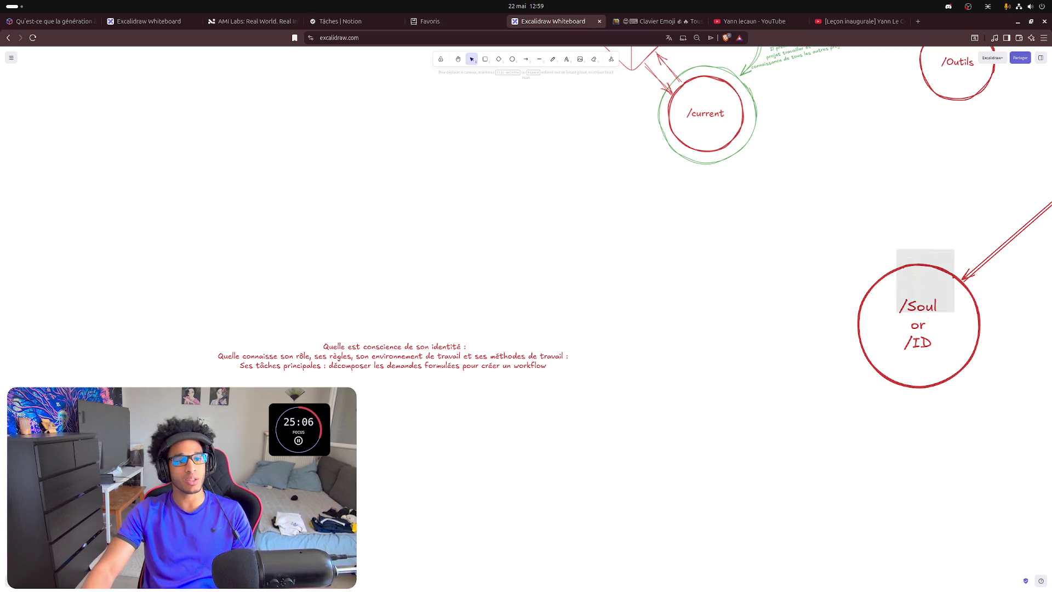
left_click(542, 367)
key("Return")
left_click(546, 367)
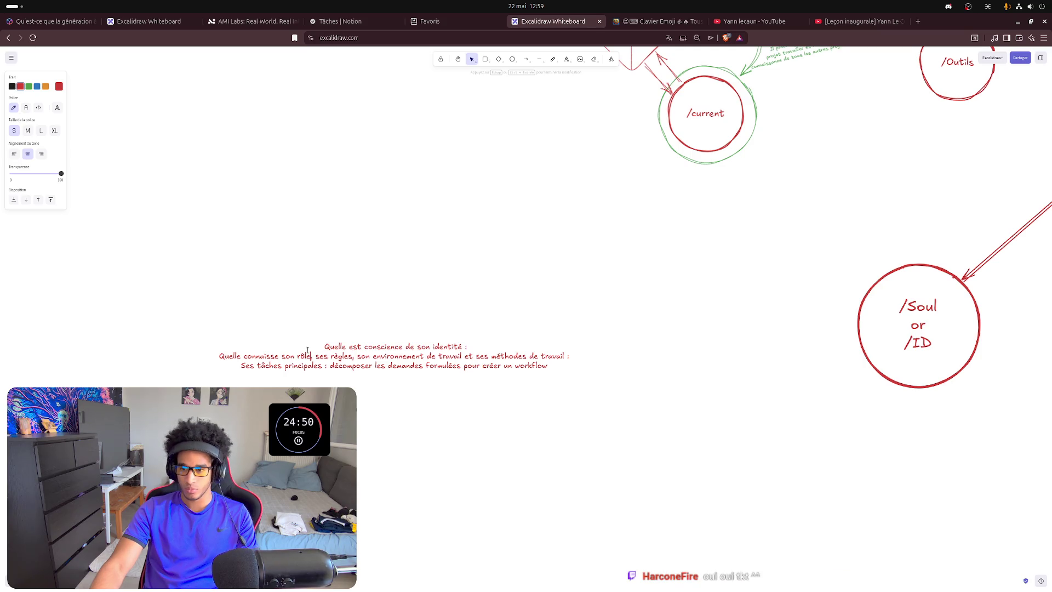
type(":")
- Break the role and rules questions onto separate lines and start the environment line with 'Quelle connaisse ses'
key("BackSpace")
key("Return")
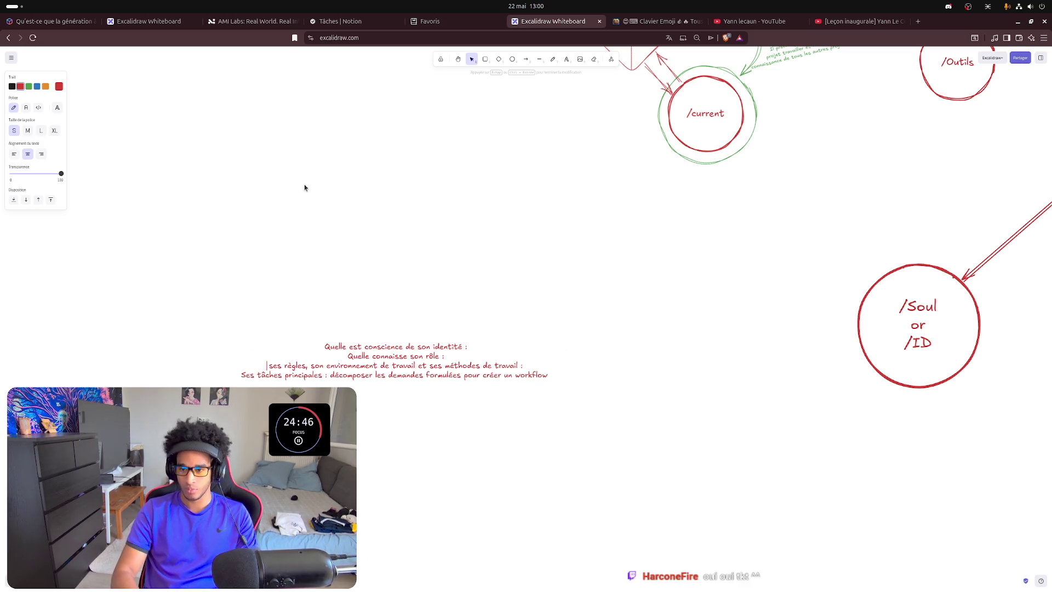
type("Quelle ")
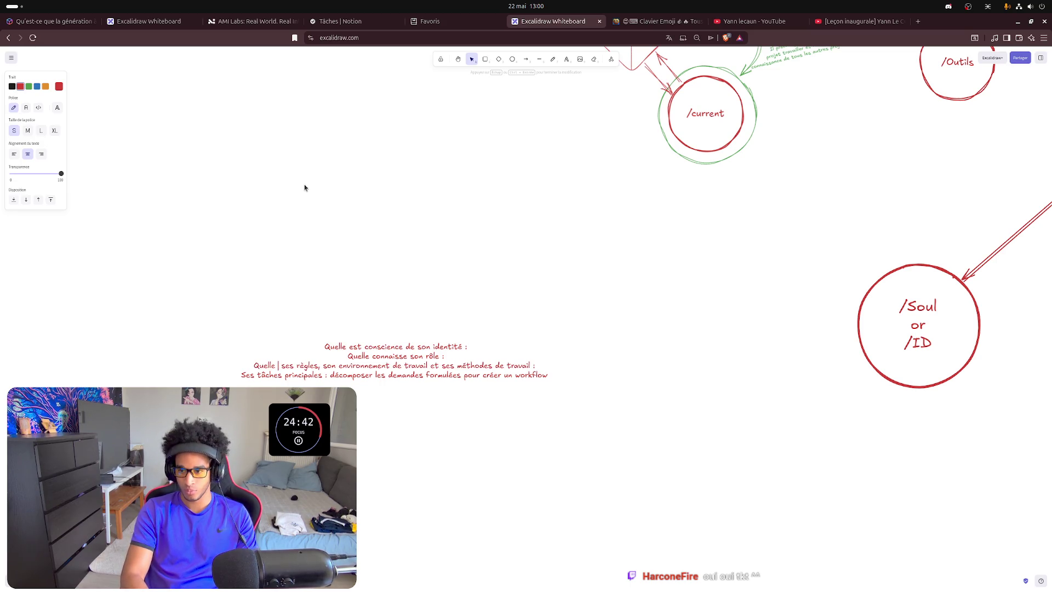
type("connais")
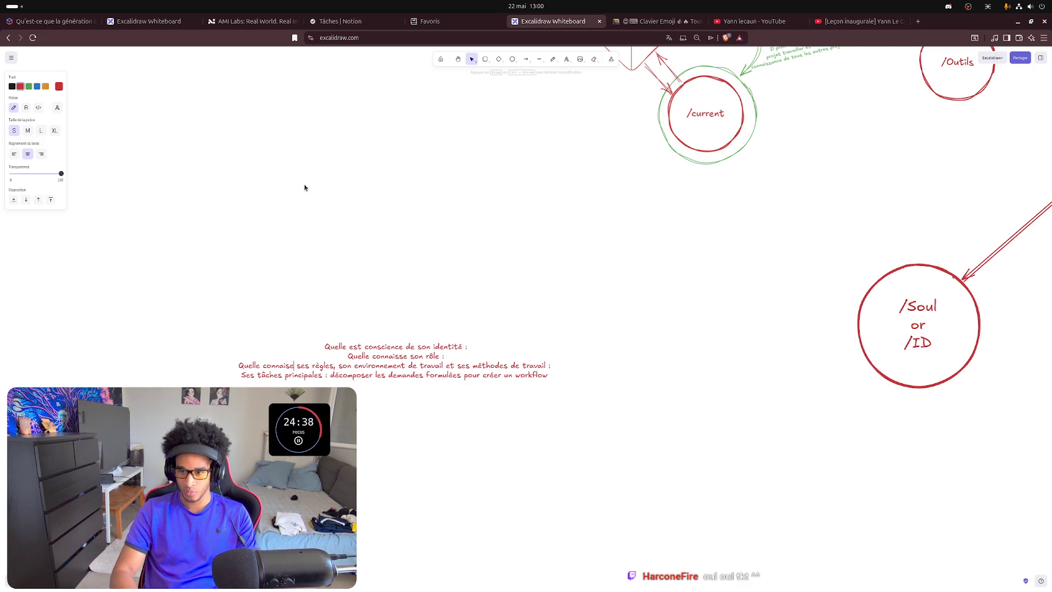
type(" se")
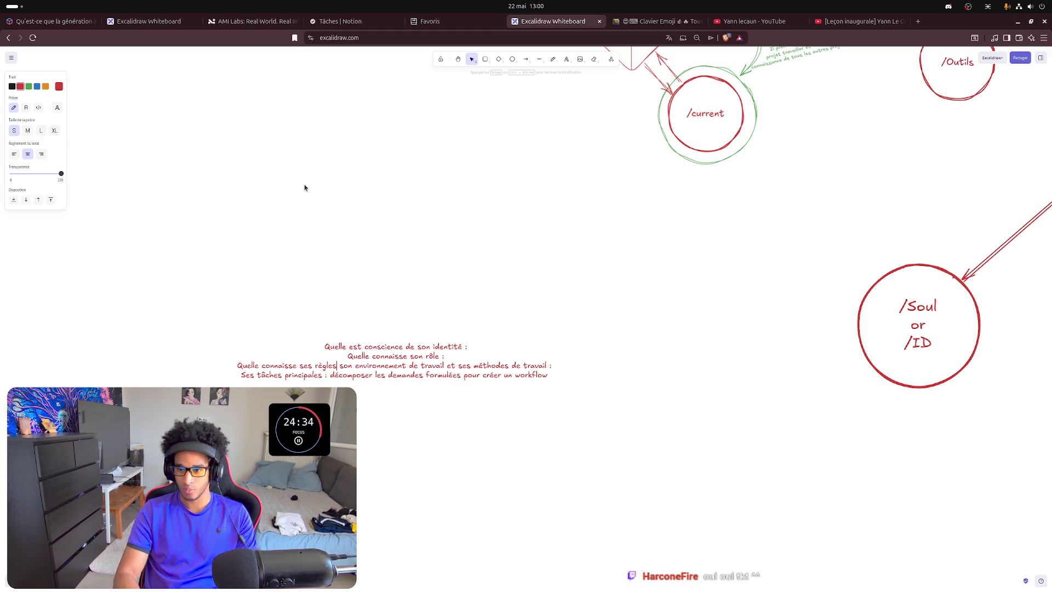
type(" ,")
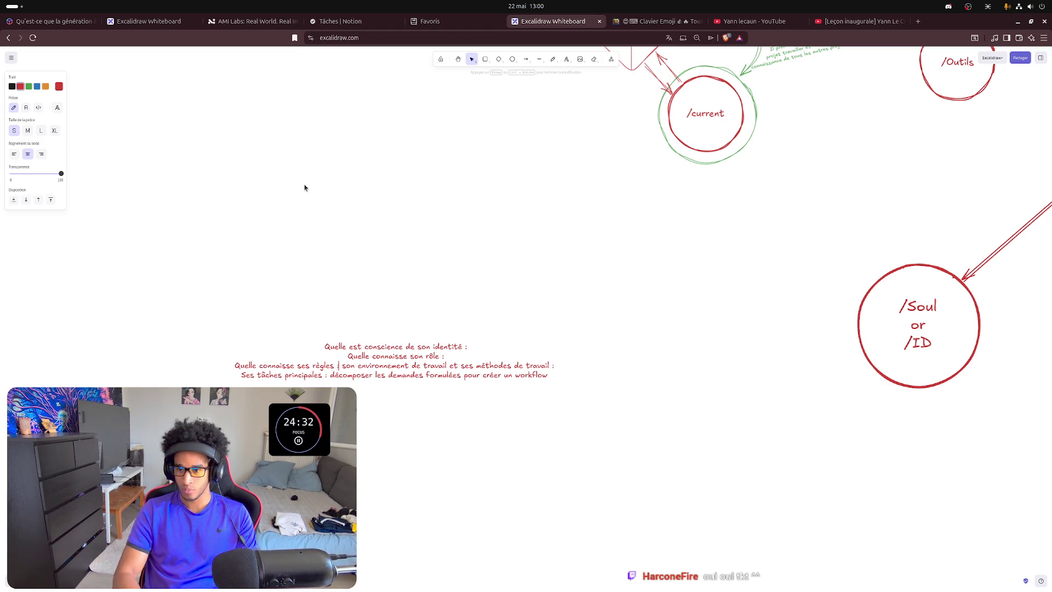
key("ctrl+Left")
key("ctrl+Left")
key("ctrl+shift+Left")
key("ctrl+shift+Left")
key("ctrl+shift+Left")
key("ctrl+c")
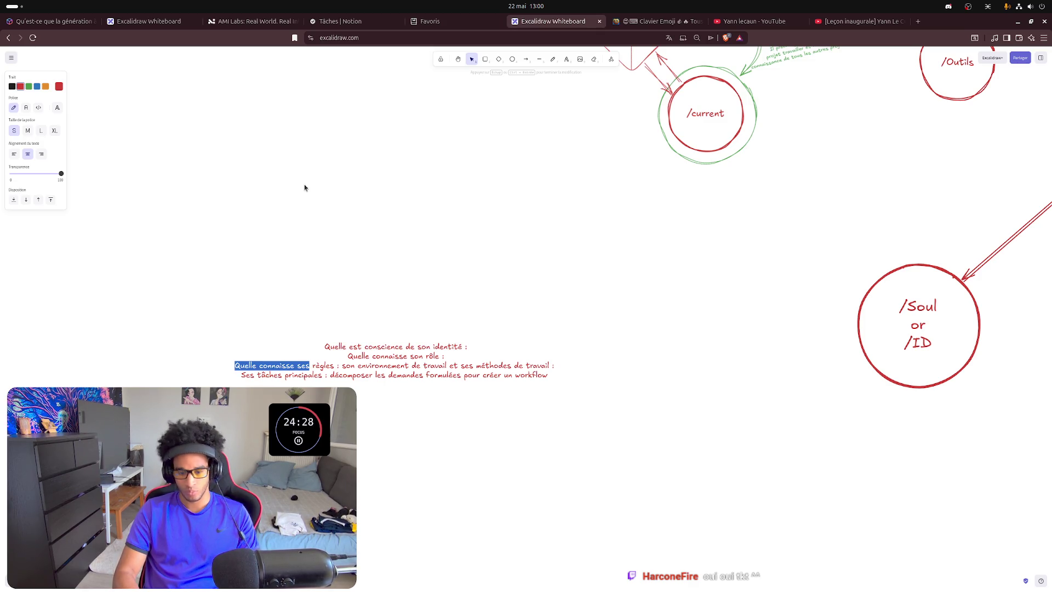
key("ctrl+Right")
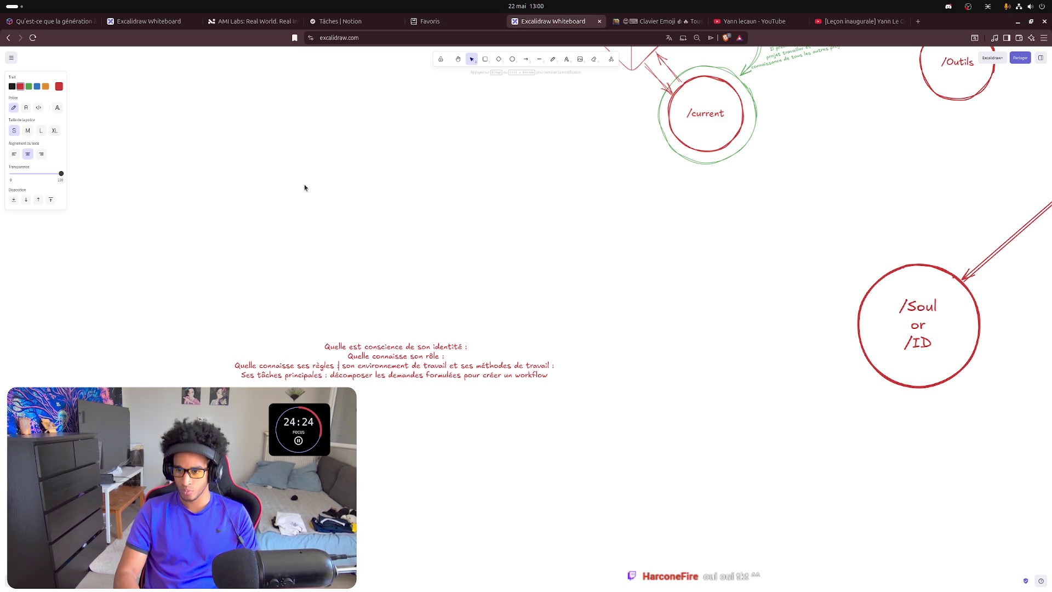
type(":")
key("Return")
key("ctrl+v")
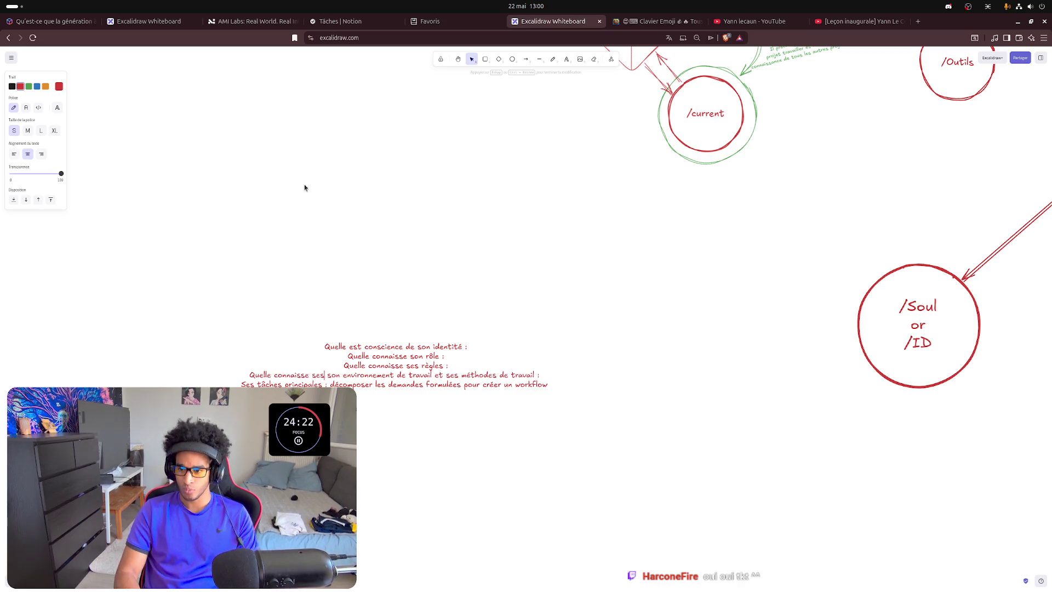
- Put 'ses méthodes de travail' on its own line prefixed with 'Quelle connaisse ses' instead of 'et'
key("ctrl+Left")
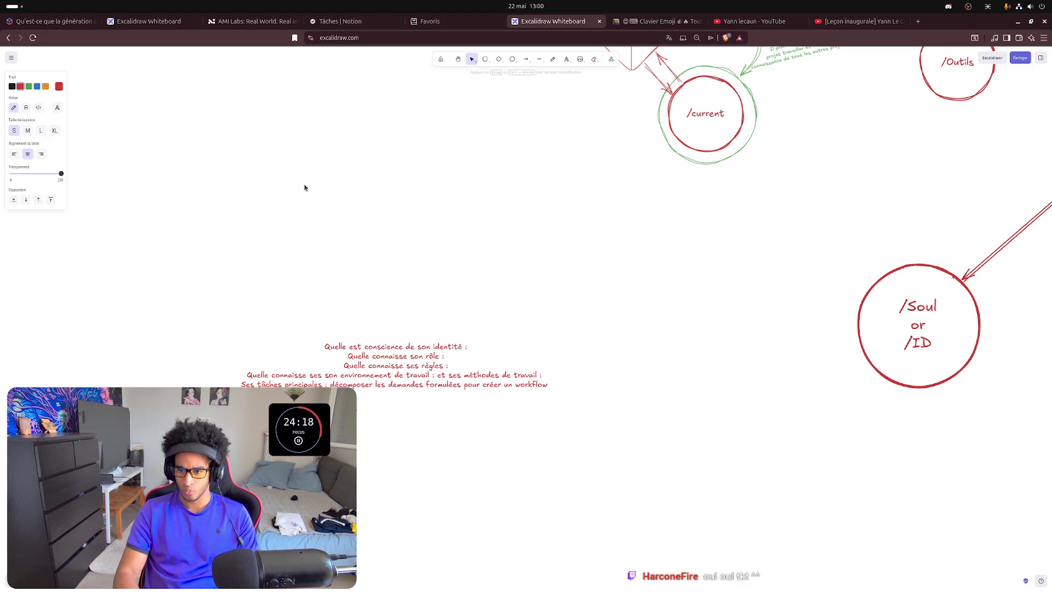
type(":")
key("Return")
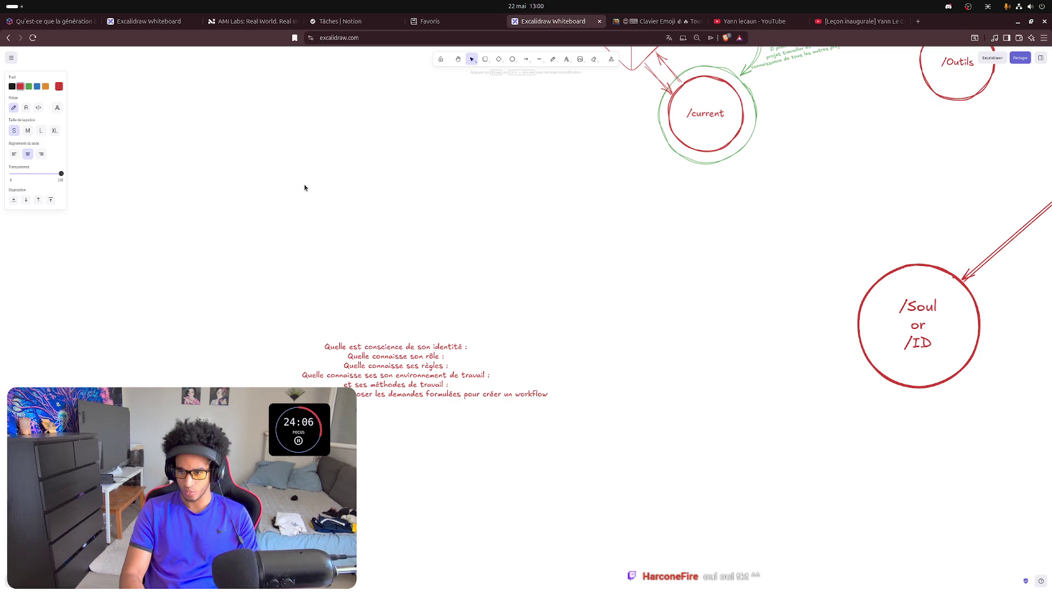
key("BackSpace")
key("BackSpace")
key("BackSpace")
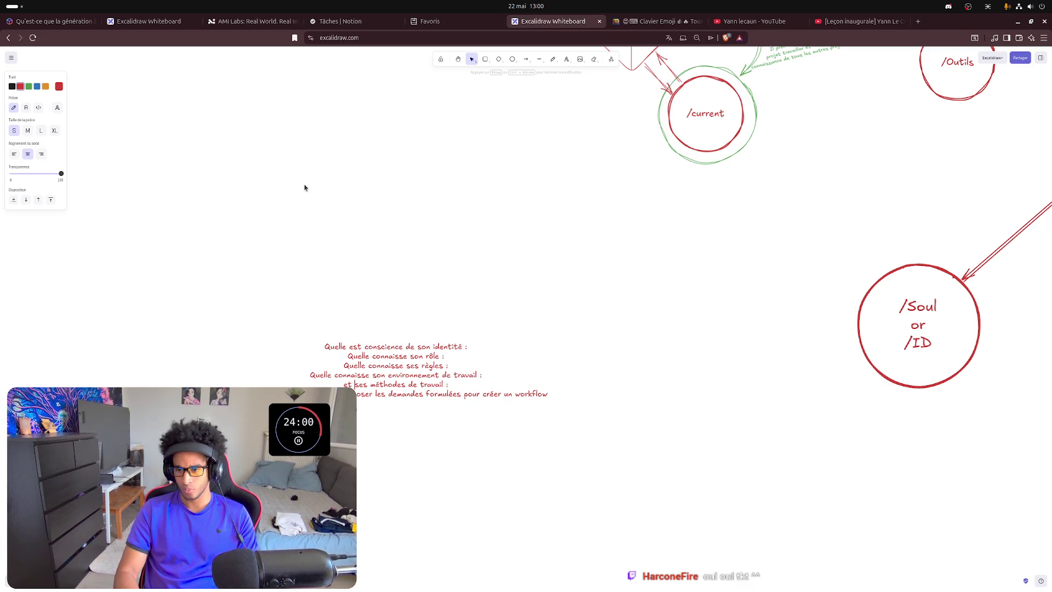
key("BackSpace")
key("BackSpace")
key("BackSpace")
key("ctrl+v")
key("BackSpace")
key("BackSpace")
key("BackSpace")
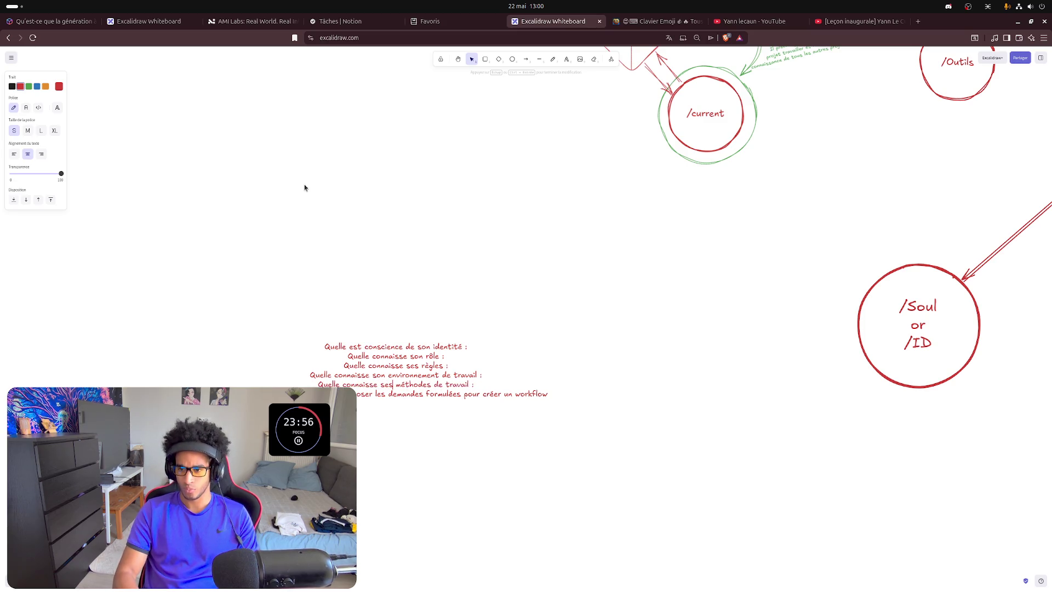
key("Right")
key("Right")
key("Right")
key("Right")
key("Right")
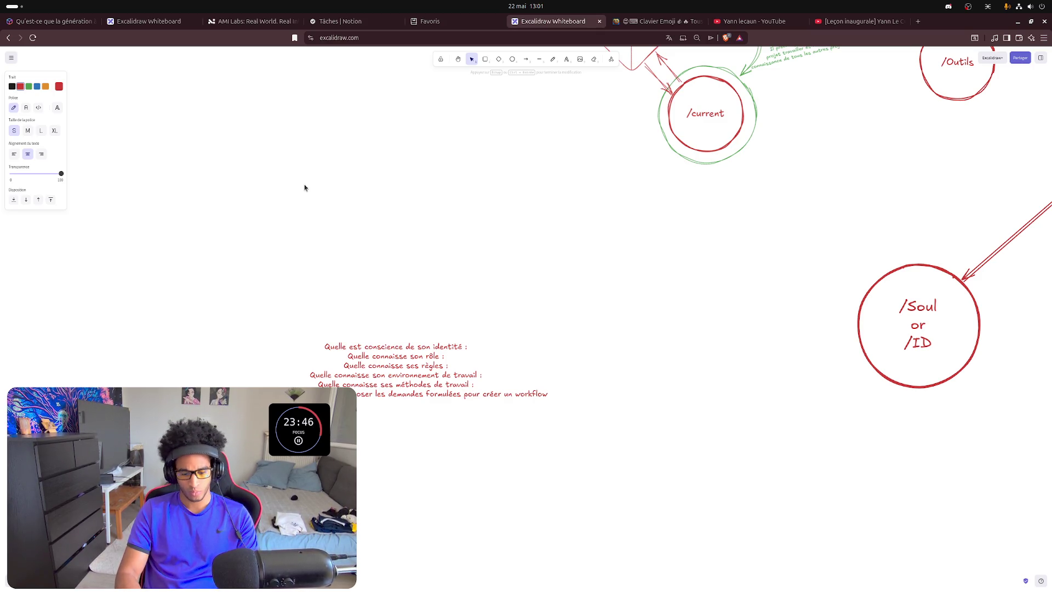
type("r")
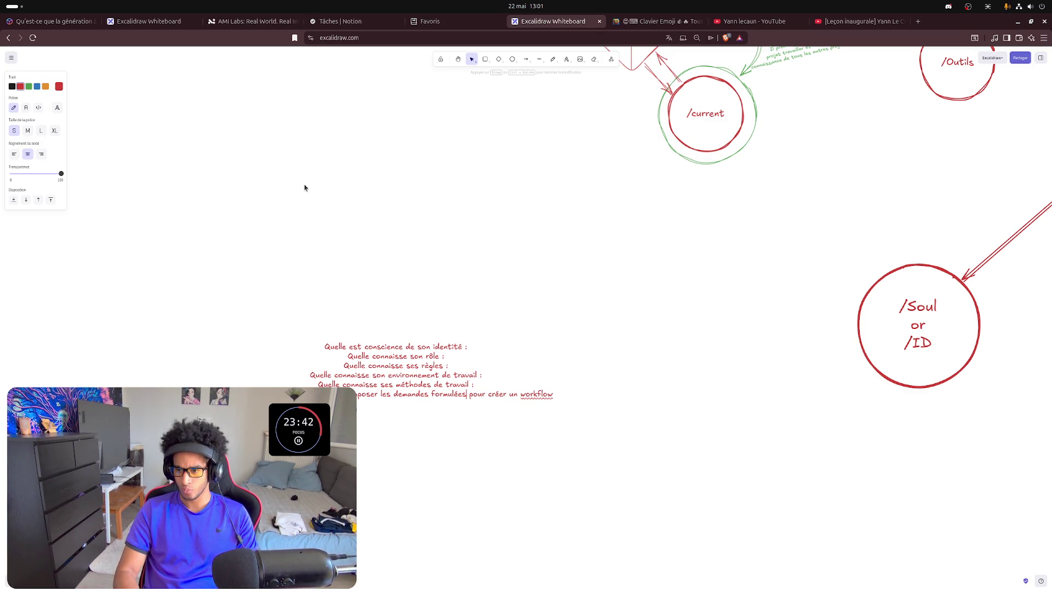
type(" par l'us")
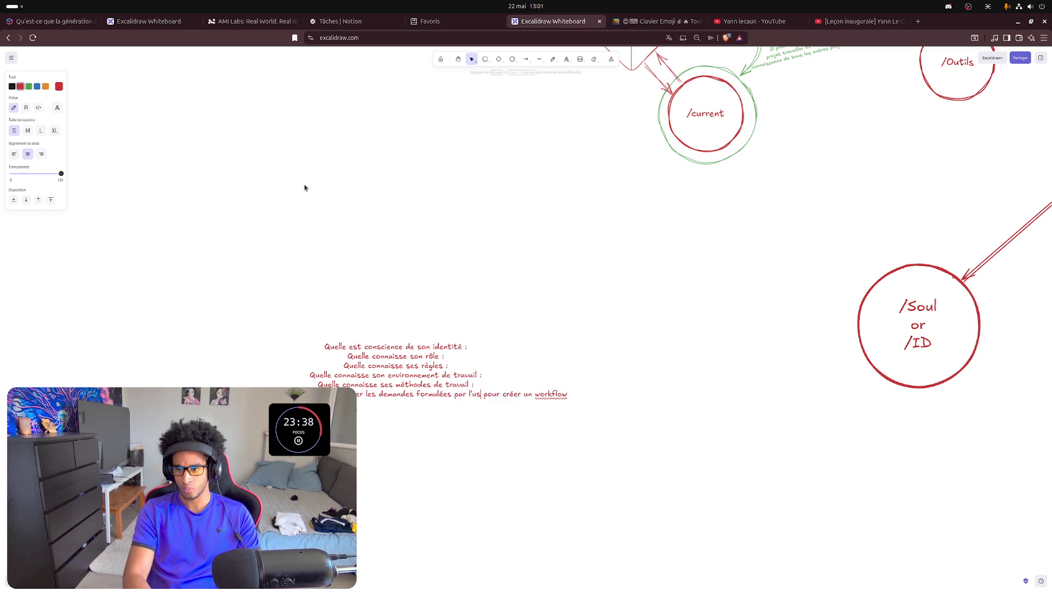
type("er")
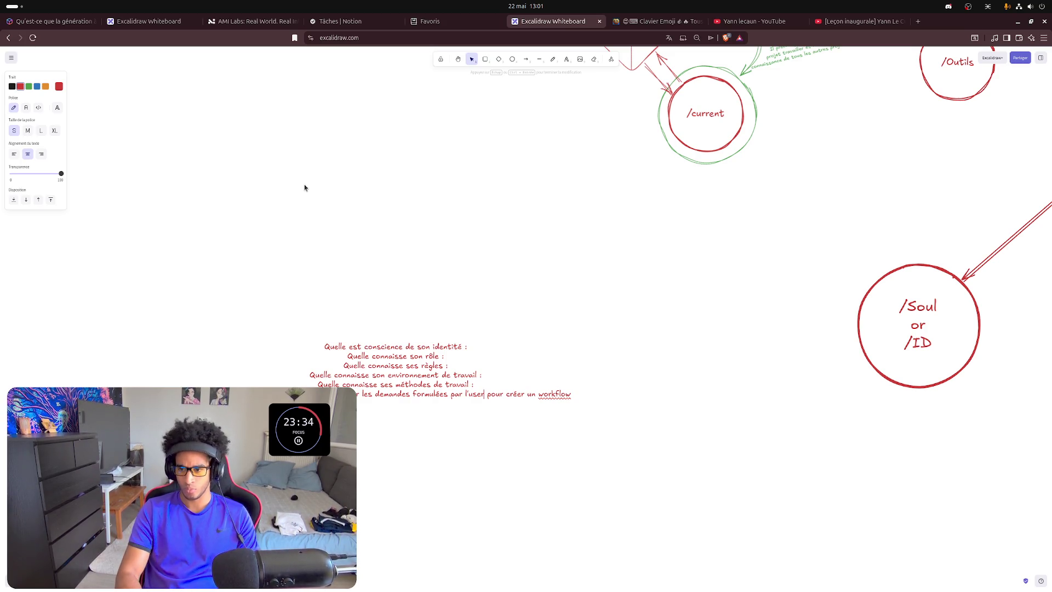
type(",")
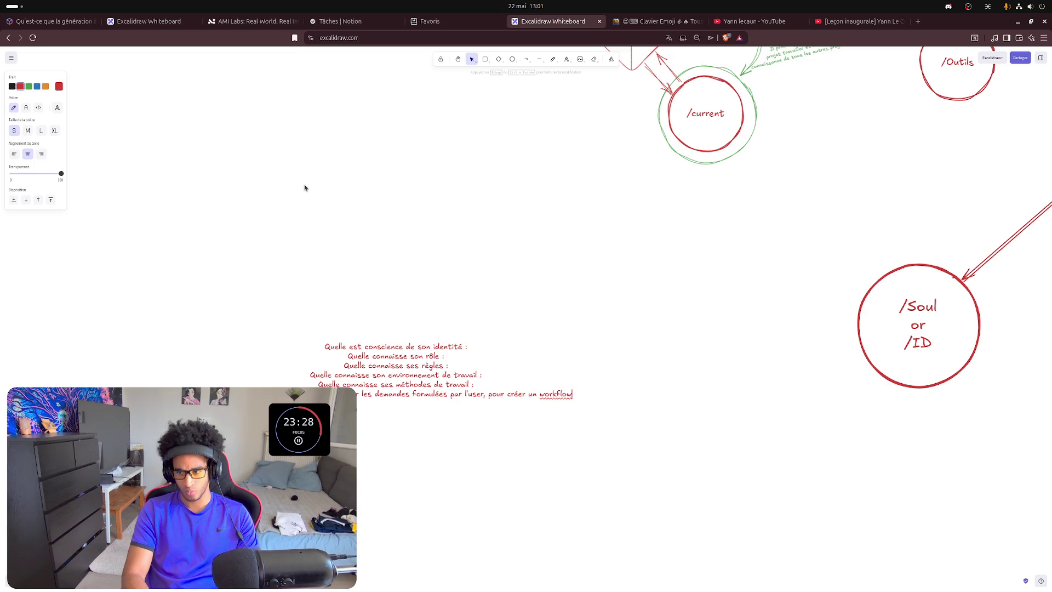
type(" d")
- Extend the workflow line with 'par l'user,' and 'adapté au projet à confirmé par l'user', wrapped onto a new line
key("BackSpace")
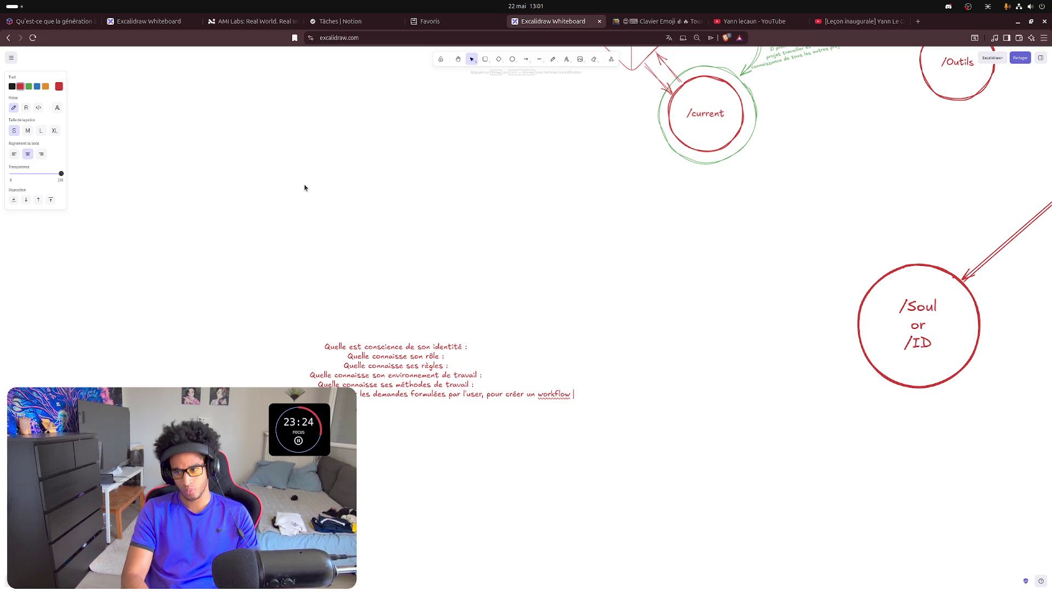
type("d")
key("BackSpace")
key("BackSpace")
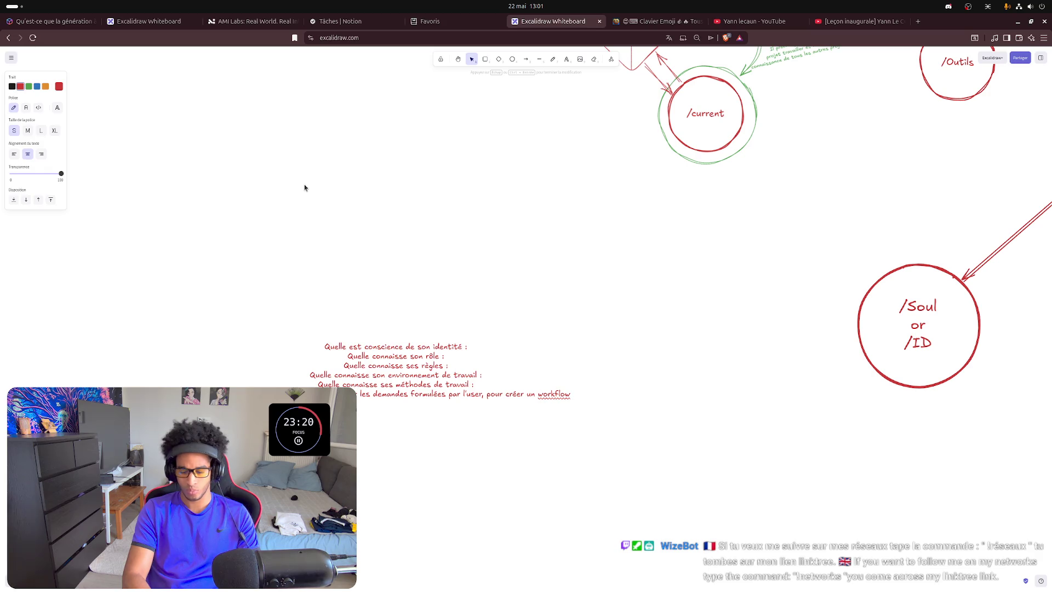
type("adapté")
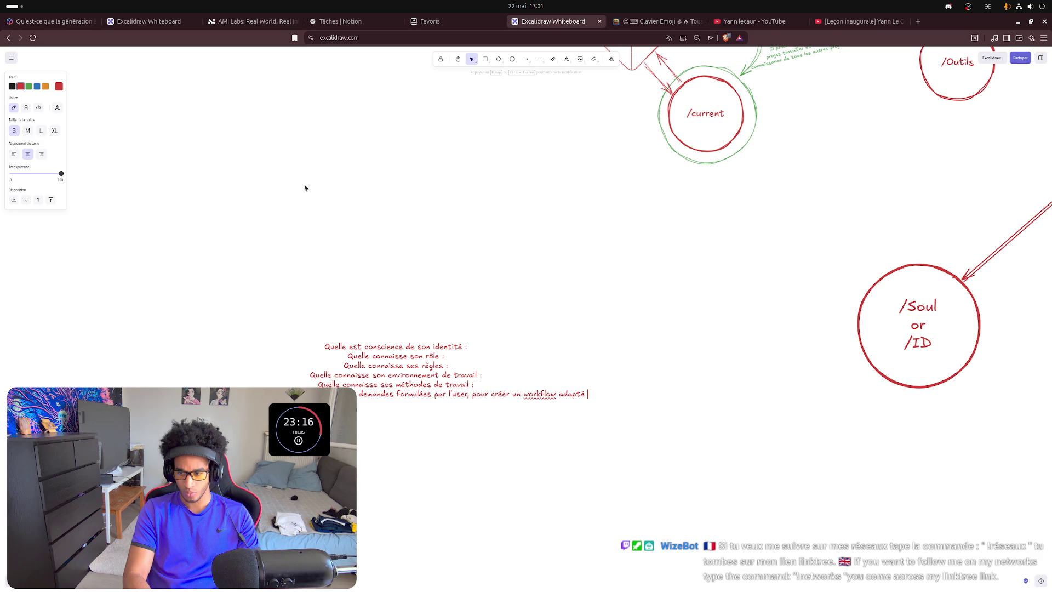
type(" au proje")
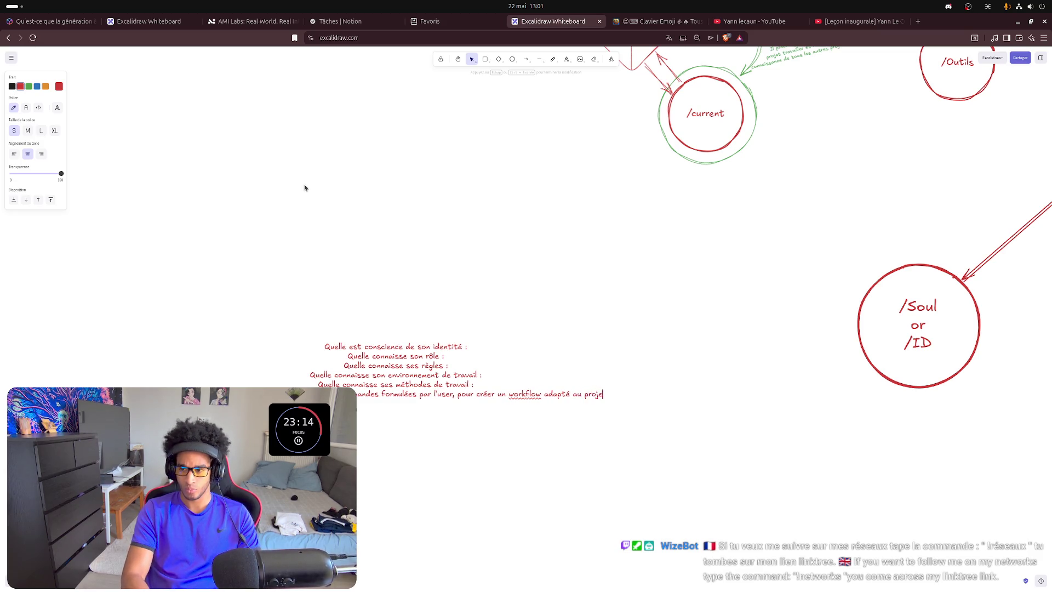
type("t à confirmé par l'user")
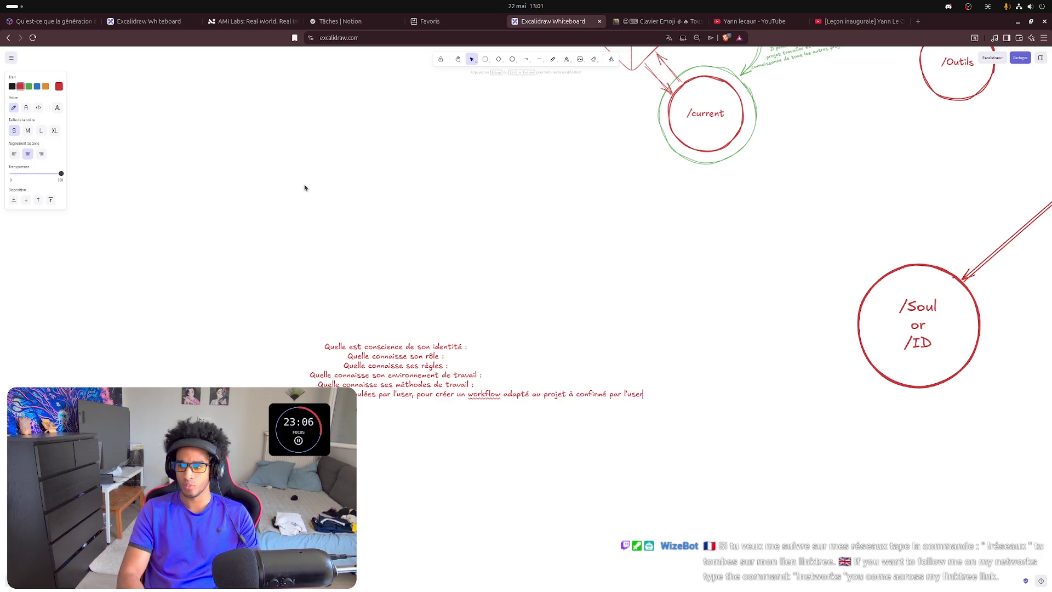
key("ctrl+Left")
key("ctrl+Left")
key("ctrl+Left")
key("ctrl+Left")
key("ctrl+Left")
key("ctrl+Left")
key("Return")
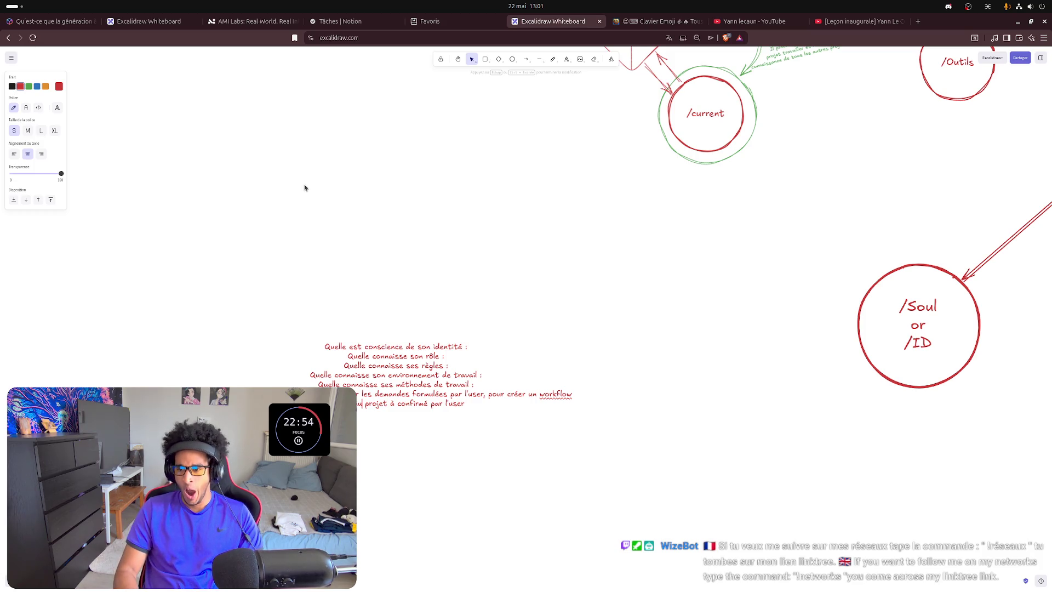
type(".")
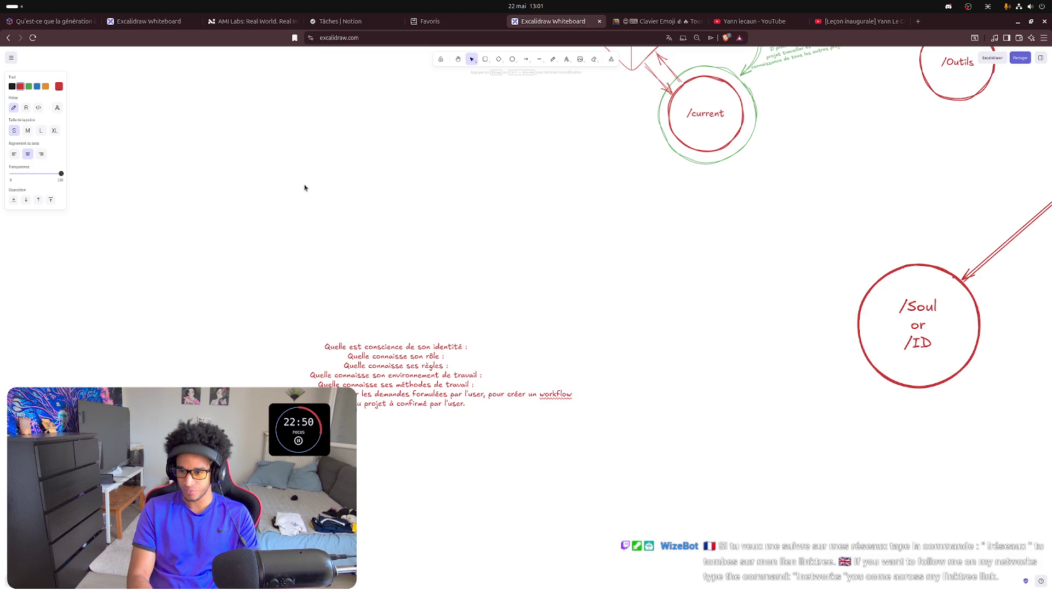
type(".")
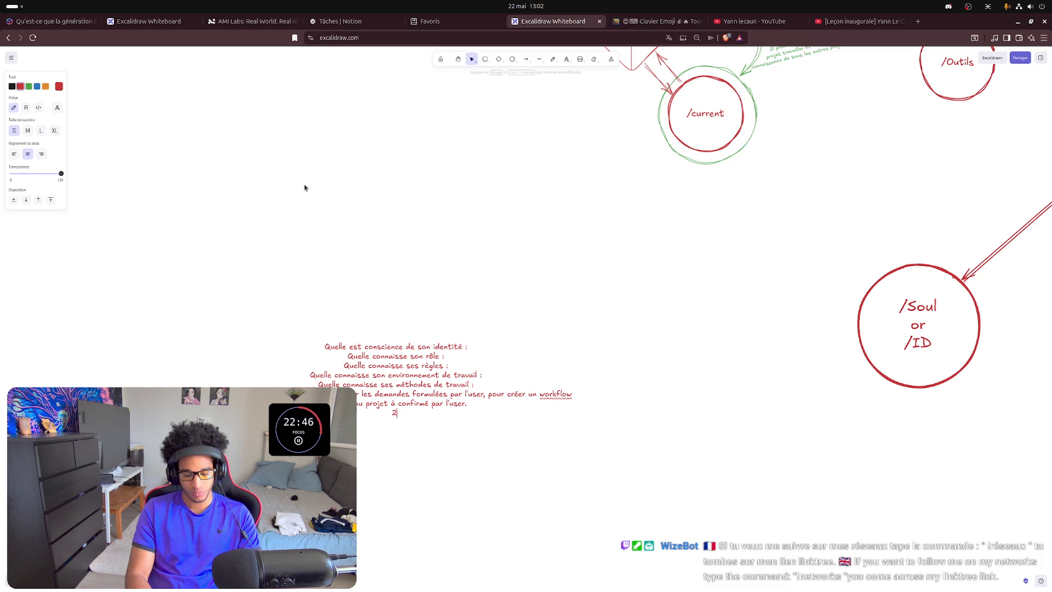
type(") Une fois validé,")
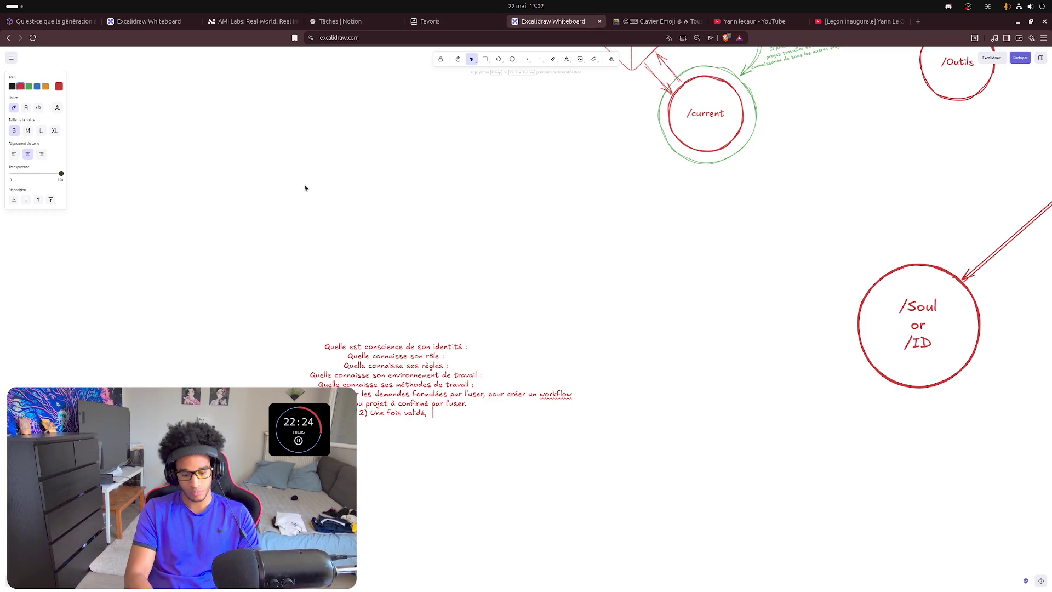
type("tu décomposeras le workflow")
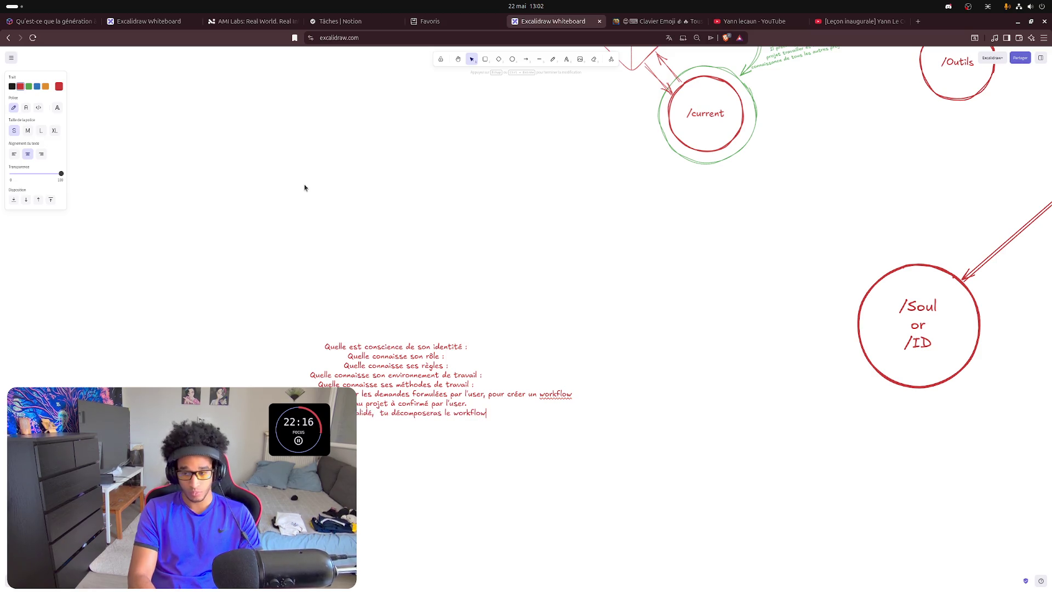
type(" pour clo")
type("ssifier ")
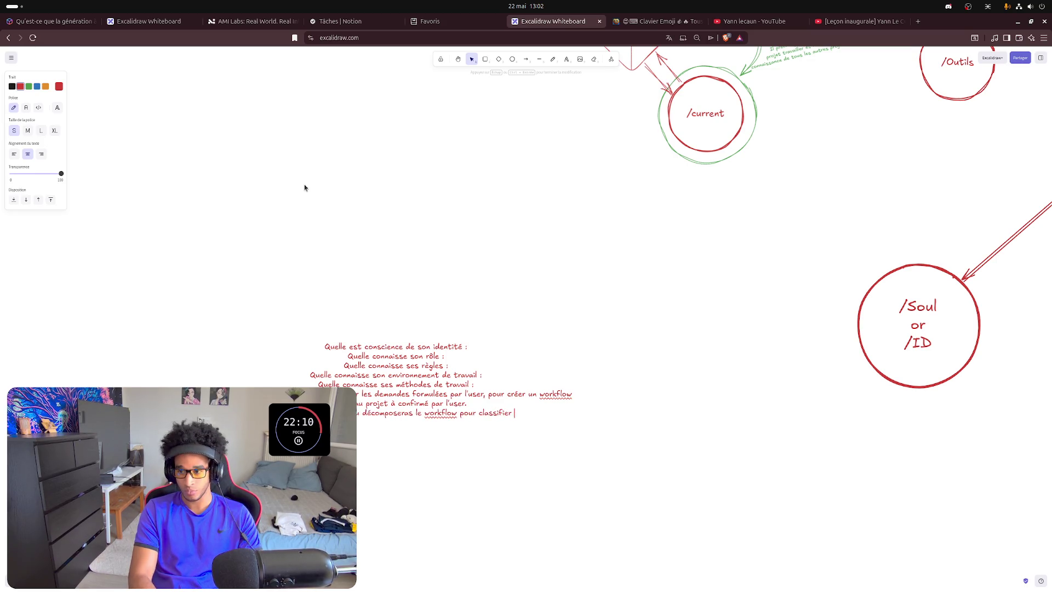
type("les différentes ")
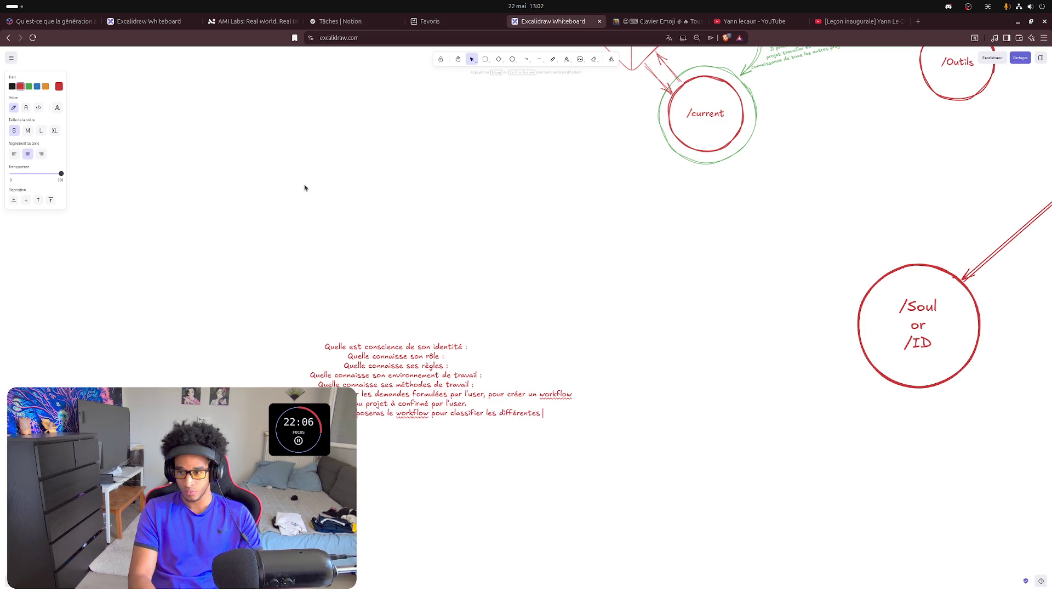
type("tacks")
- Write the line about classifying the 'taches' to assign them to 'des agents-ia', fixing typos
key("BackSpace")
key("BackSpace")
key("BackSpace")
type("ches en v")
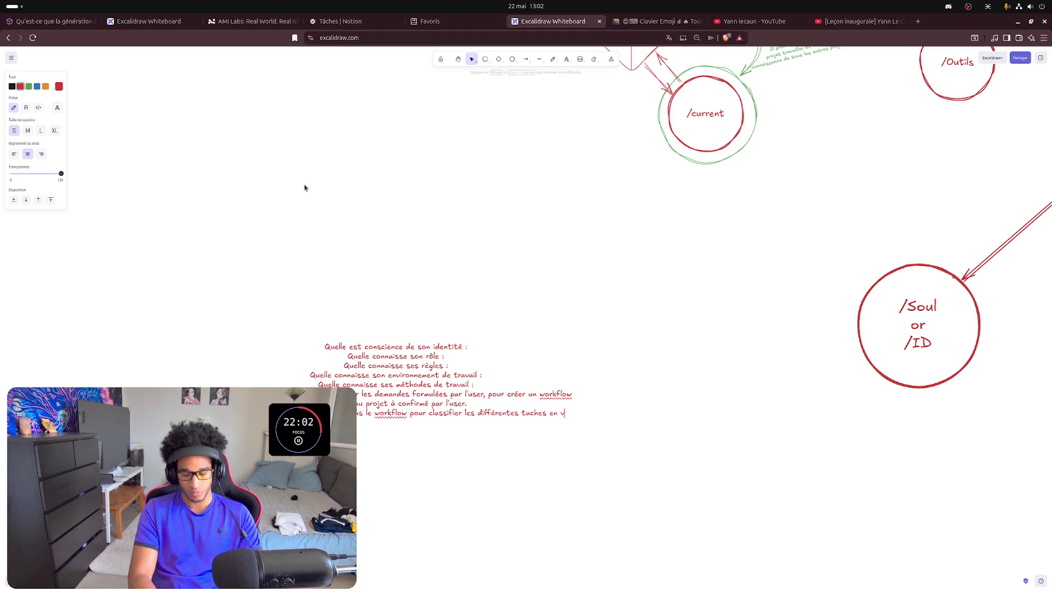
type("u de les ")
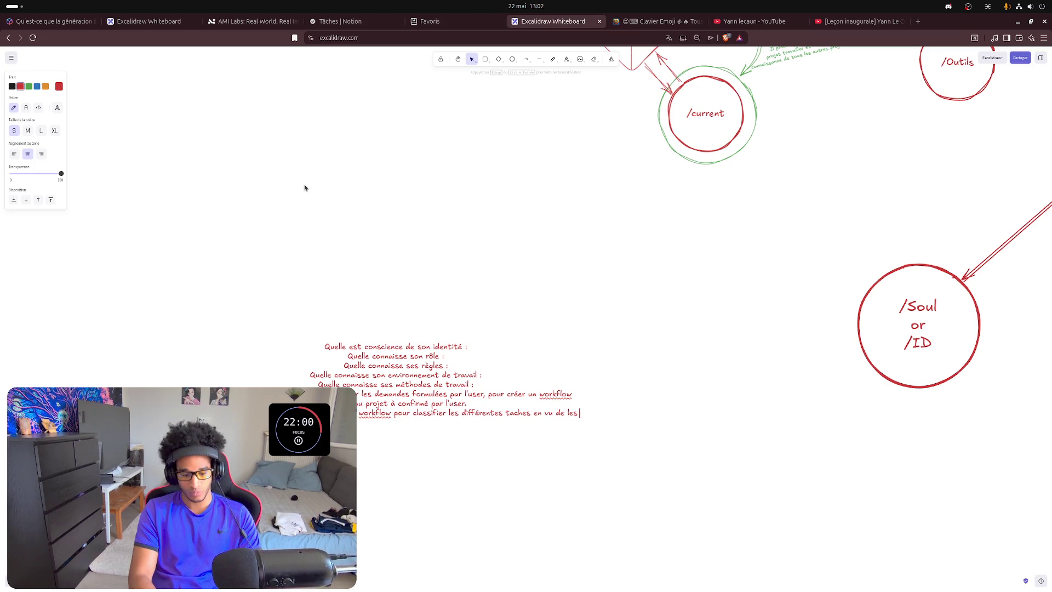
type("attribuer à des agent")
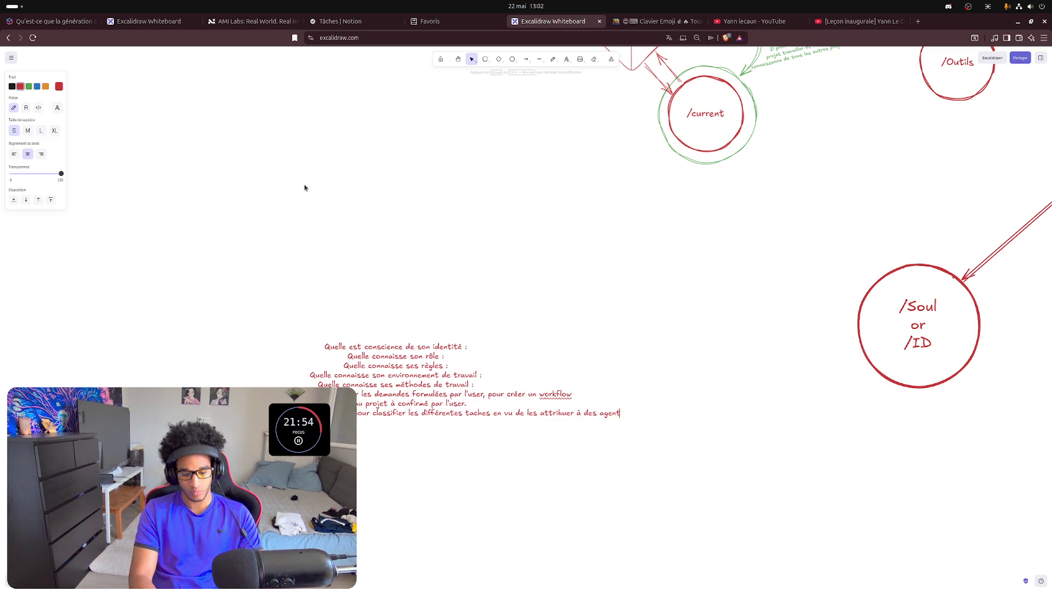
type("s!")
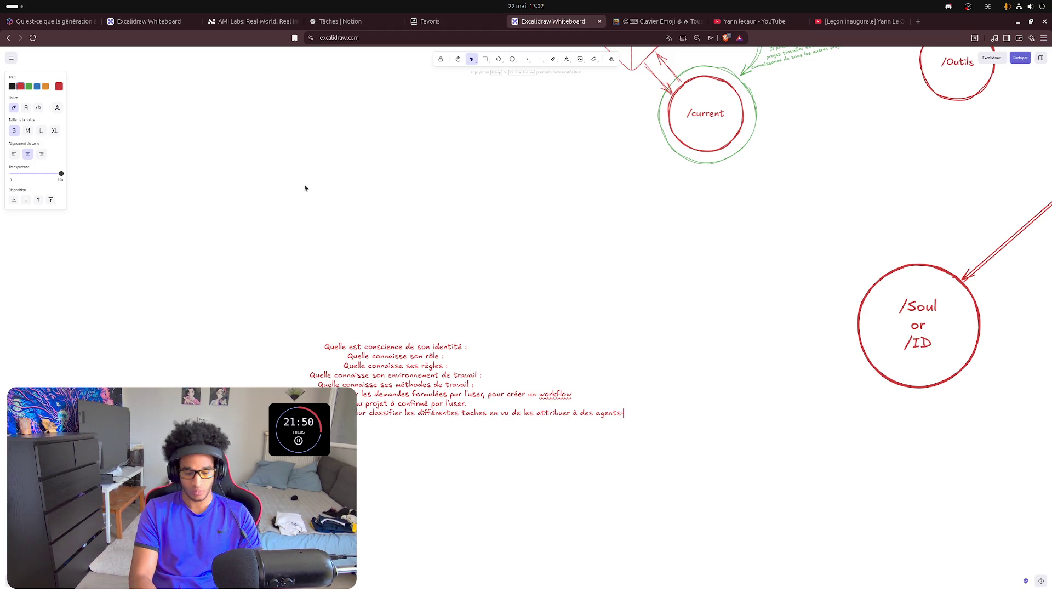
type("-ia")
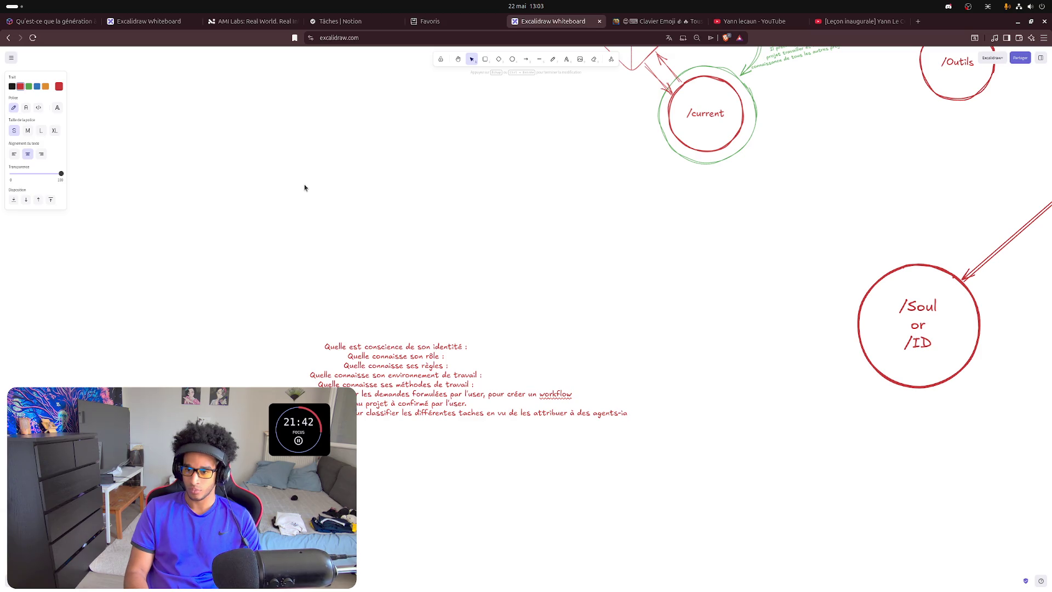
key("ctrl+BackSpace")
key("ctrl+BackSpace")
type("de c")
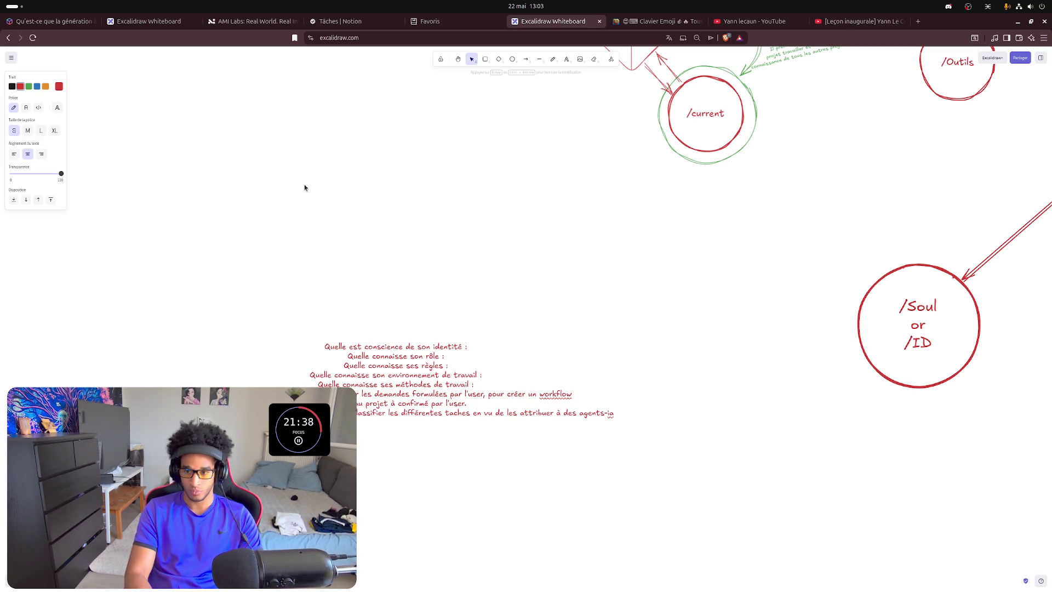
type("pour")
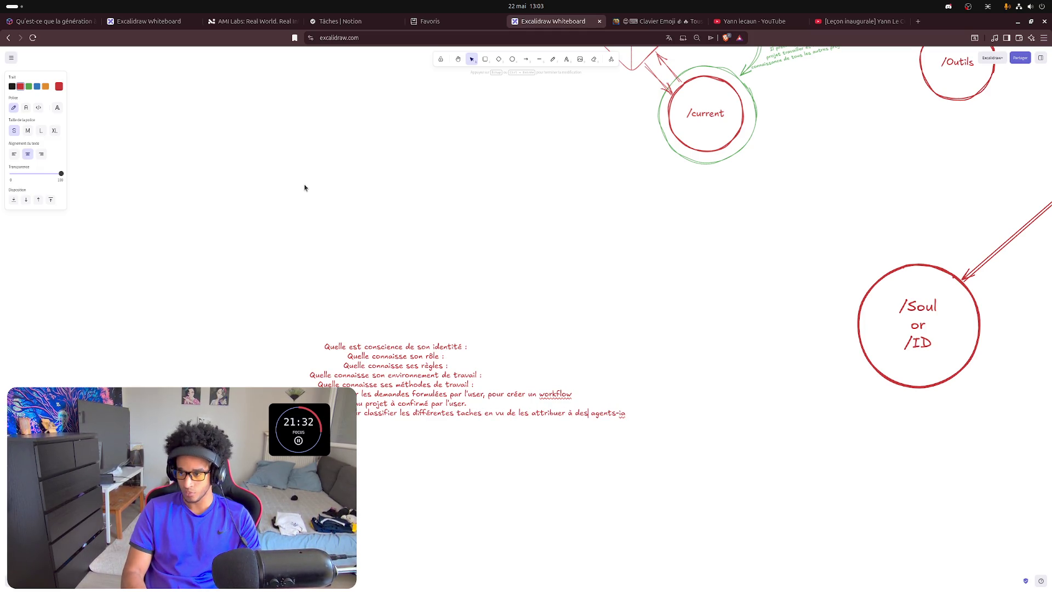
type(".")
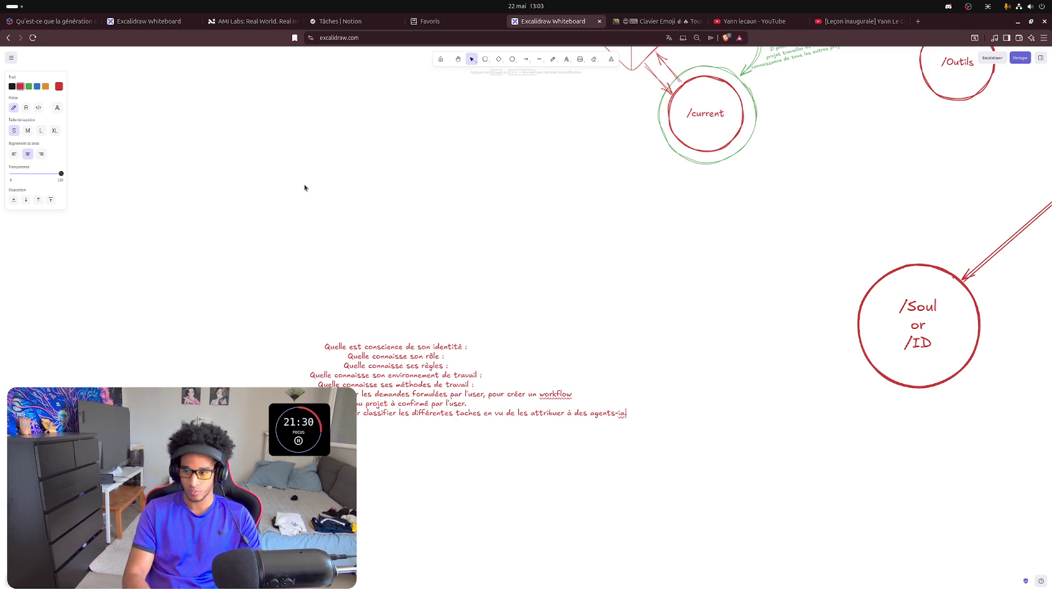
- End the line with 'agents-ia' and append 'Qu'il faudra faire validé par l'user.'
key("BackSpace")
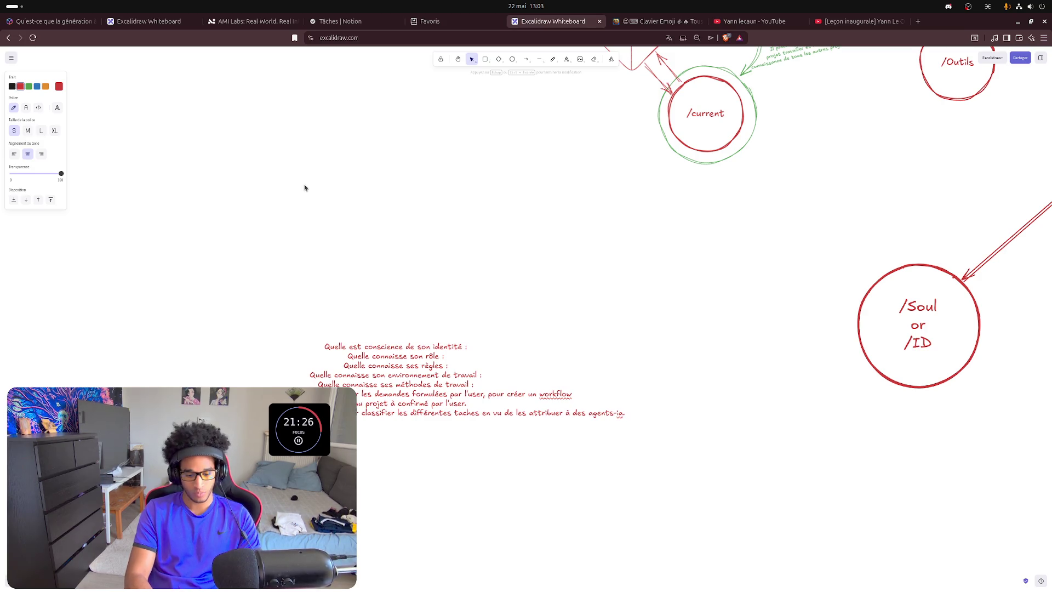
type("Qu'il faudra faire validé par l'ia")
key("BackSpace")
key("BackSpace")
key("BackSpace")
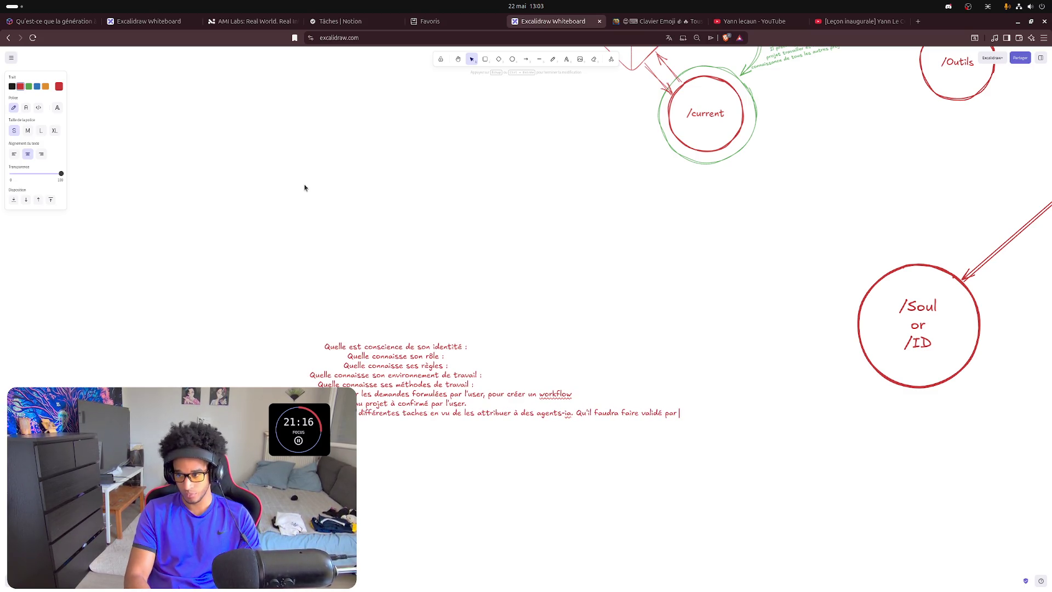
type("l'user")
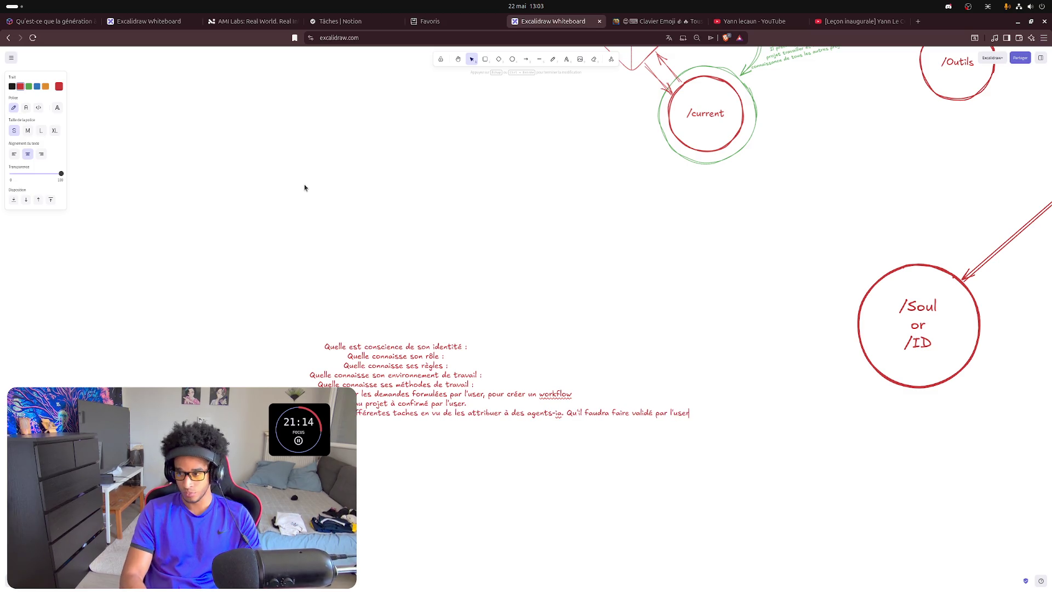
type(". ")
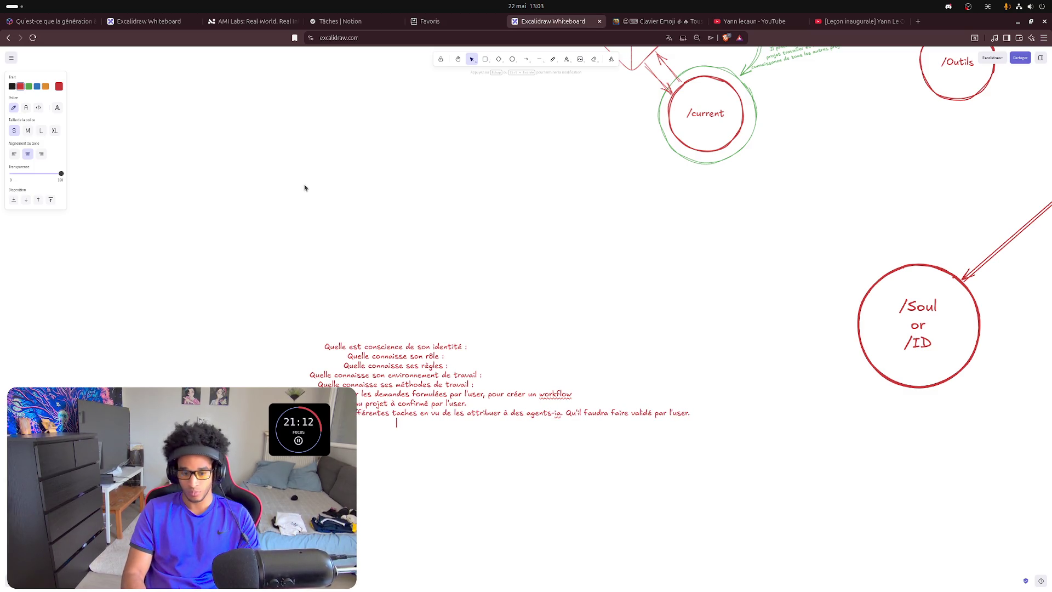
type("3)")
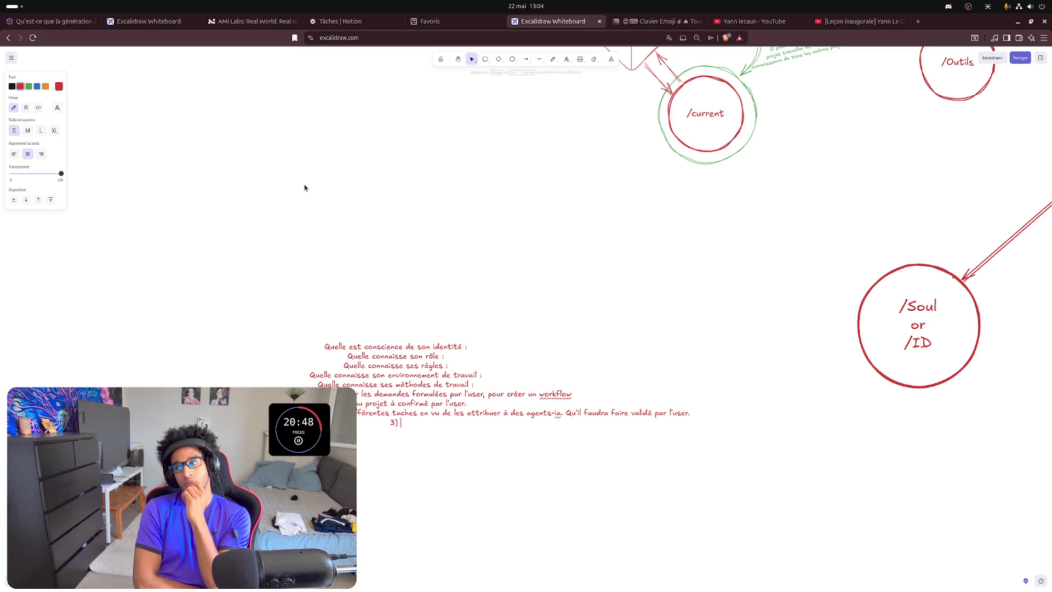
- Add a new '3)' point, then place the insertion point after the role question
left_click(445, 356)
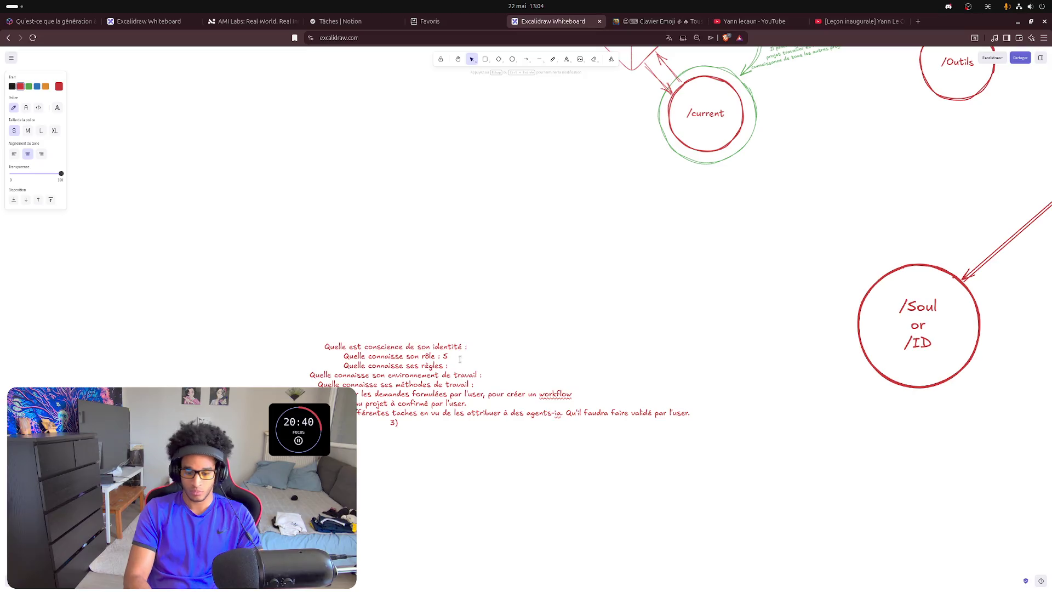
type("SEO")
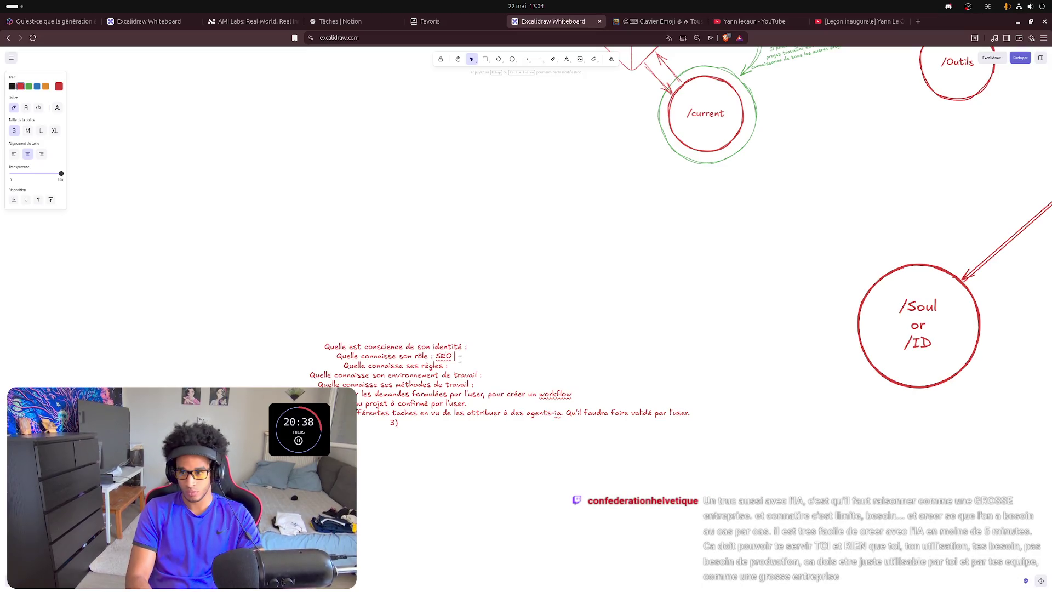
- Replace the 'SEO' draft on the role line with 'Prompt engineering et SEO'
key("BackSpace")
key("BackSpace")
key("BackSpace")
key("BackSpace")
type("PRo")
key("BackSpace")
key("BackSpace")
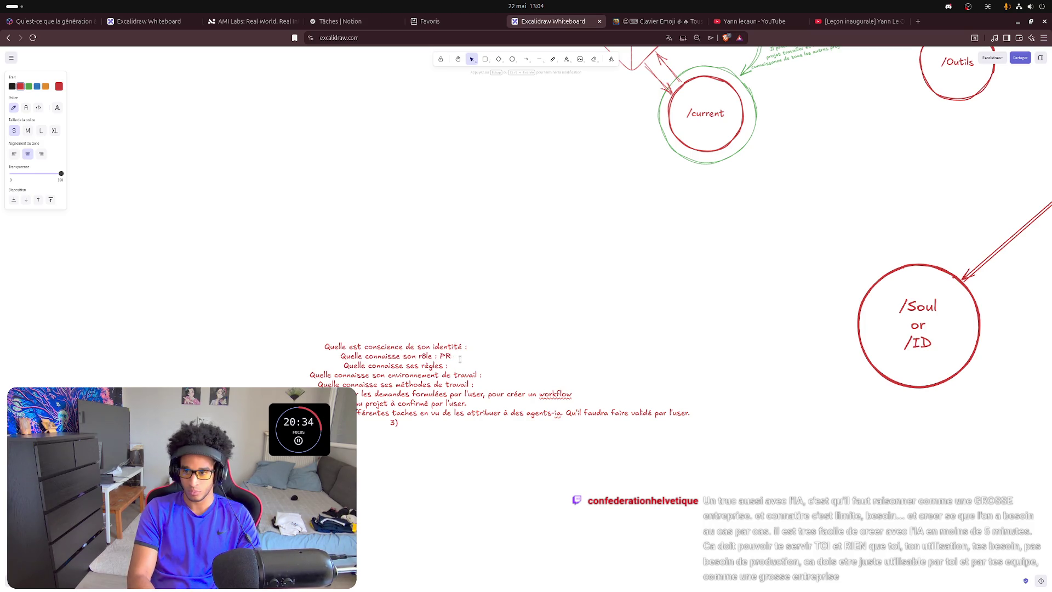
type("rompt")
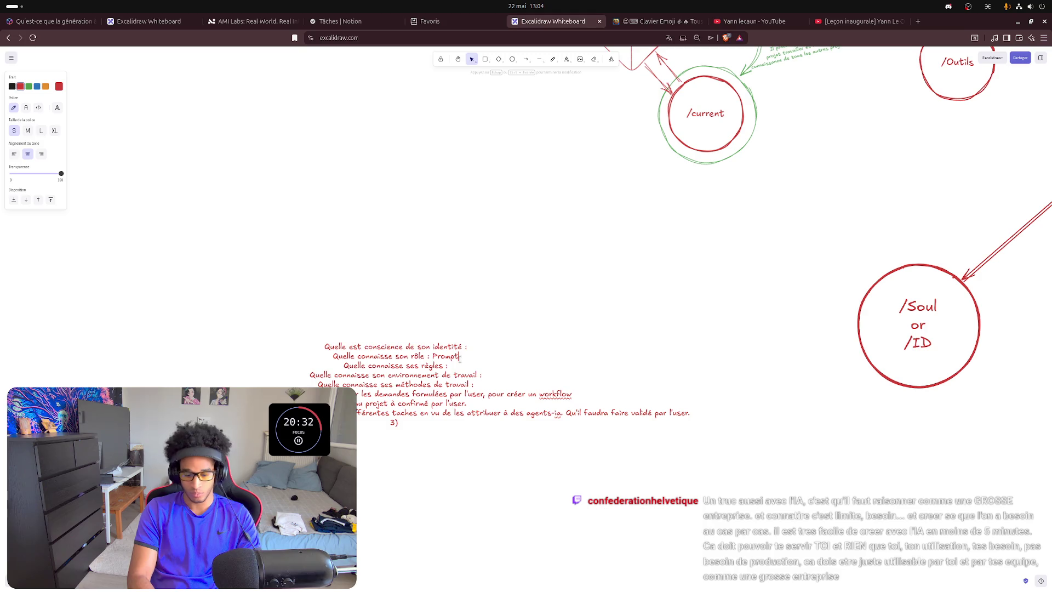
type(" en")
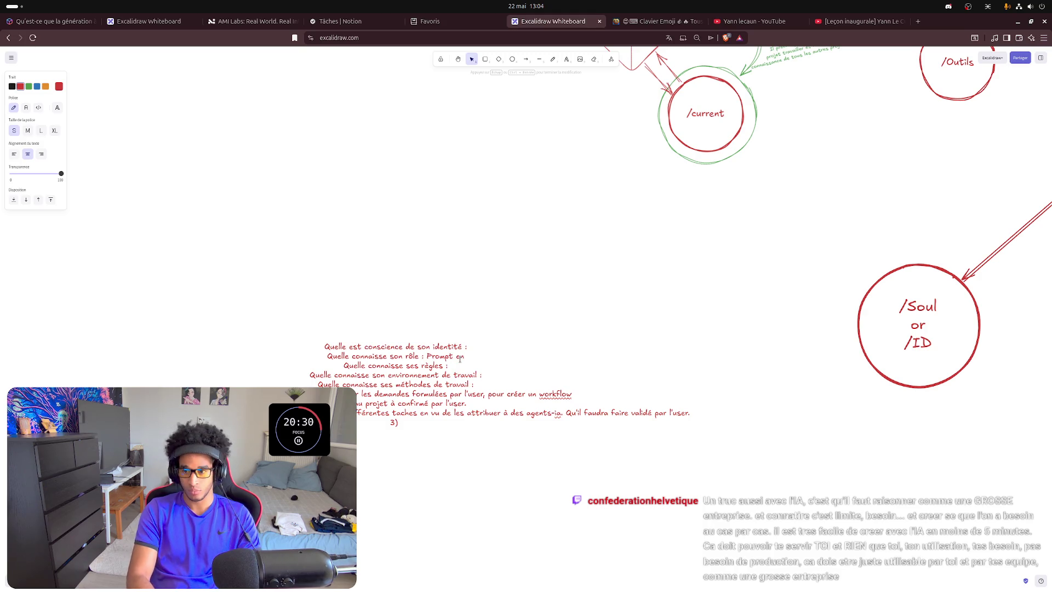
type("je")
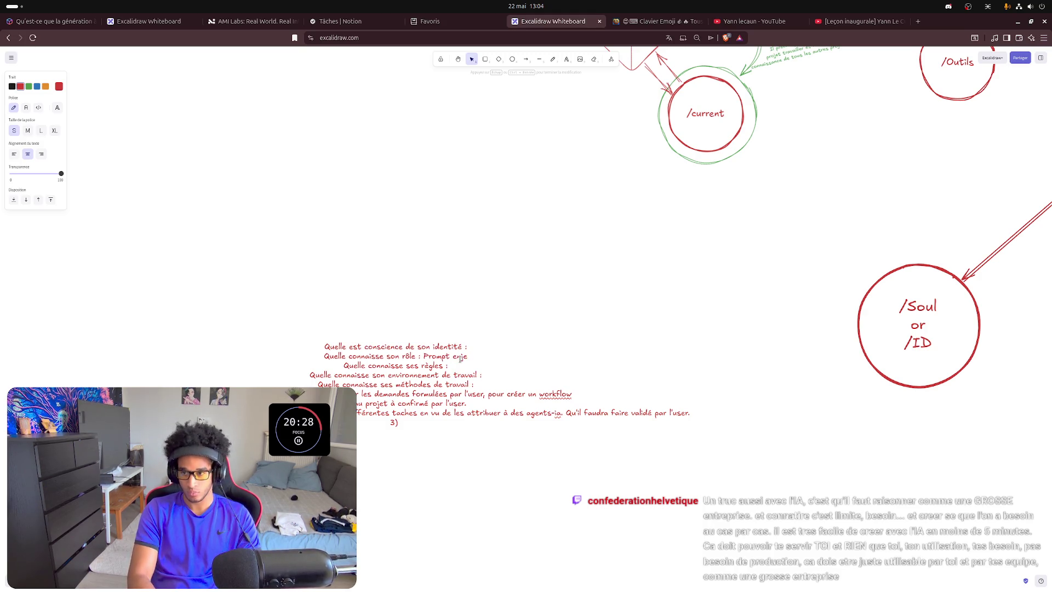
type("n")
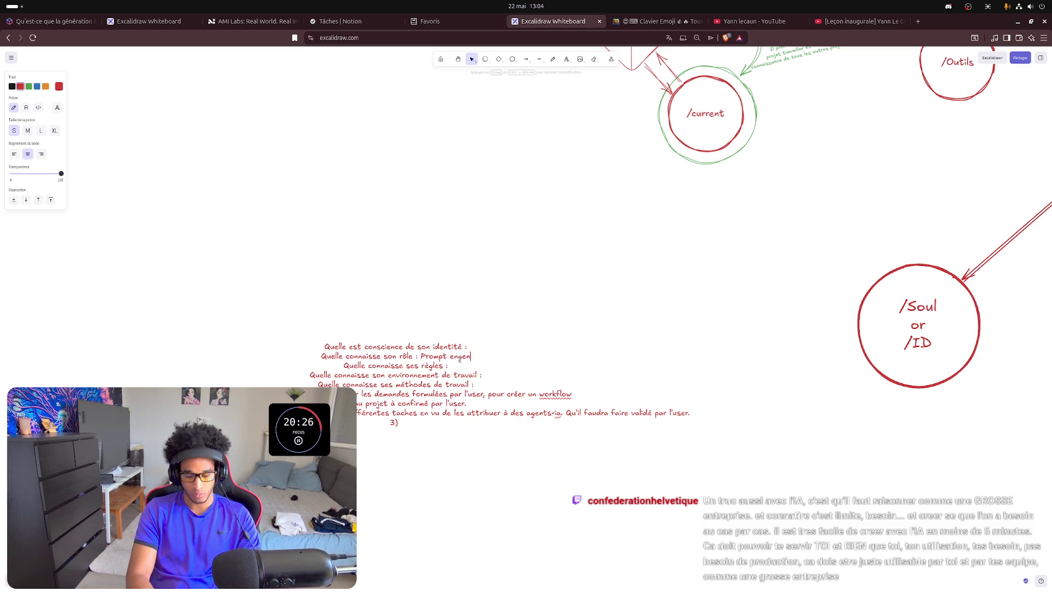
type("e")
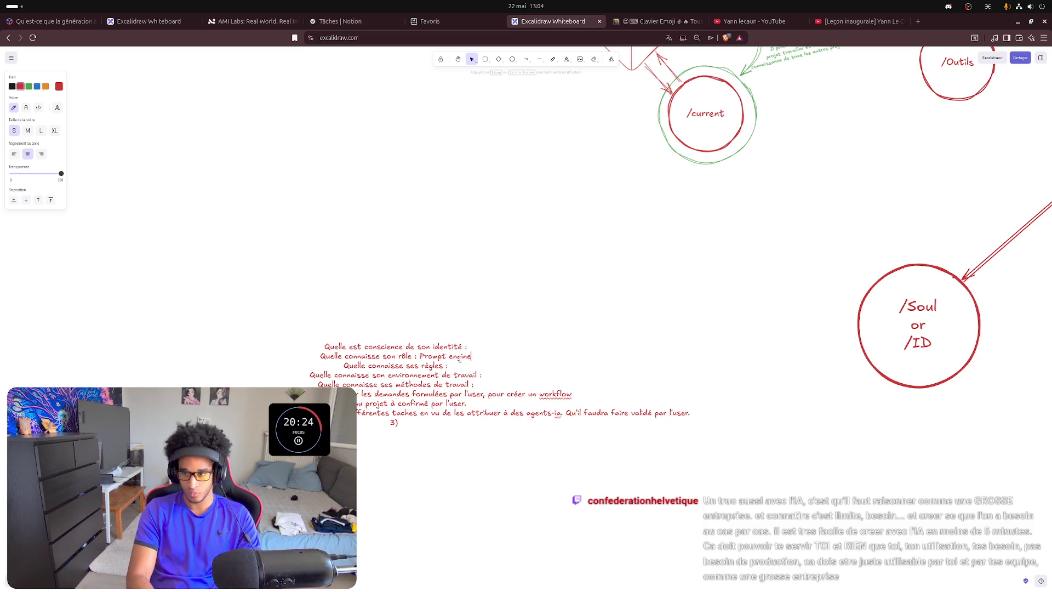
type("ering")
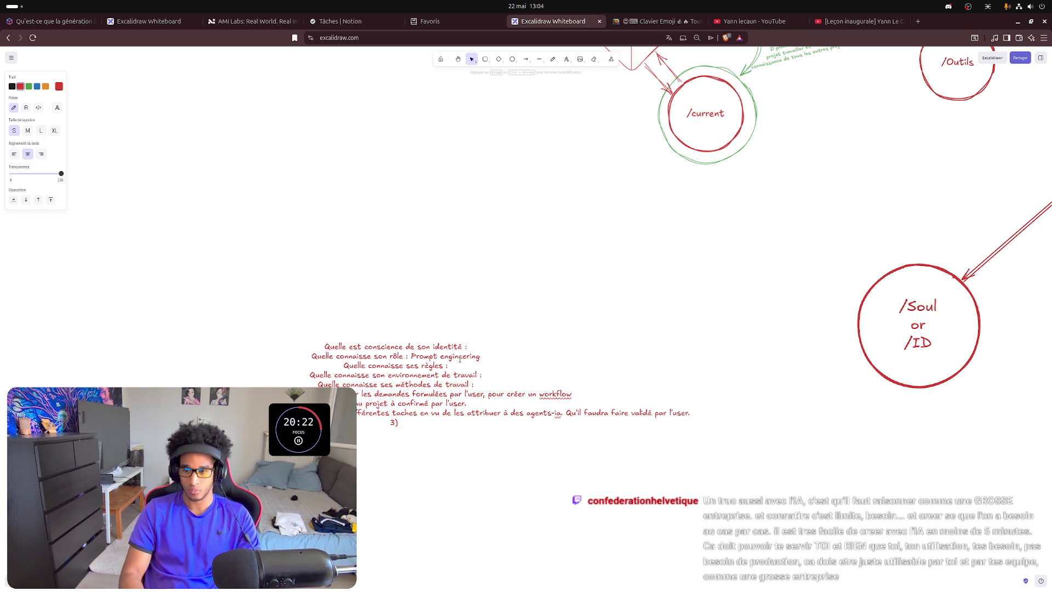
type(" et ")
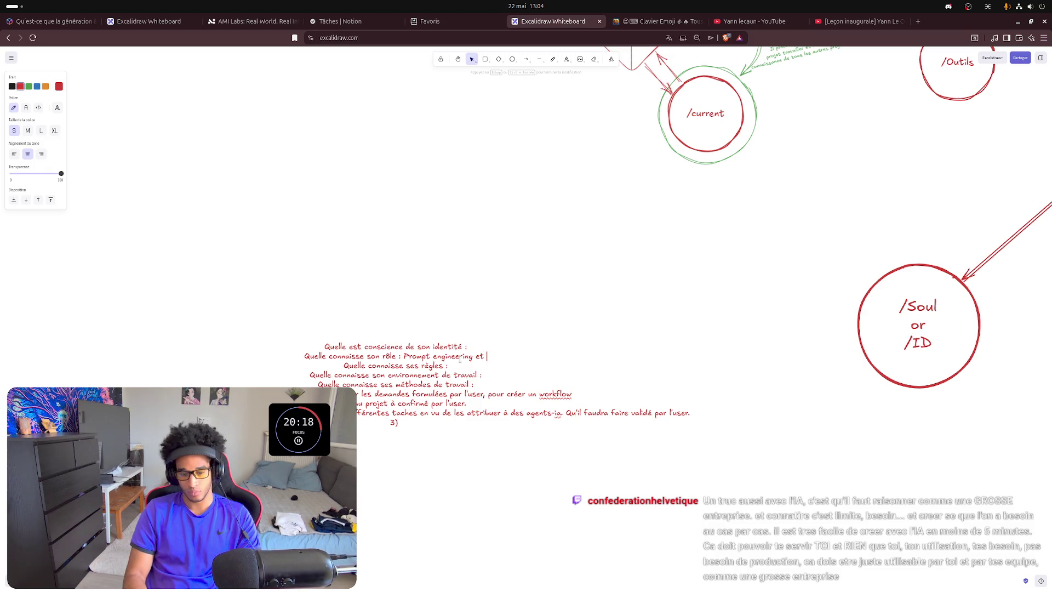
type("SEO")
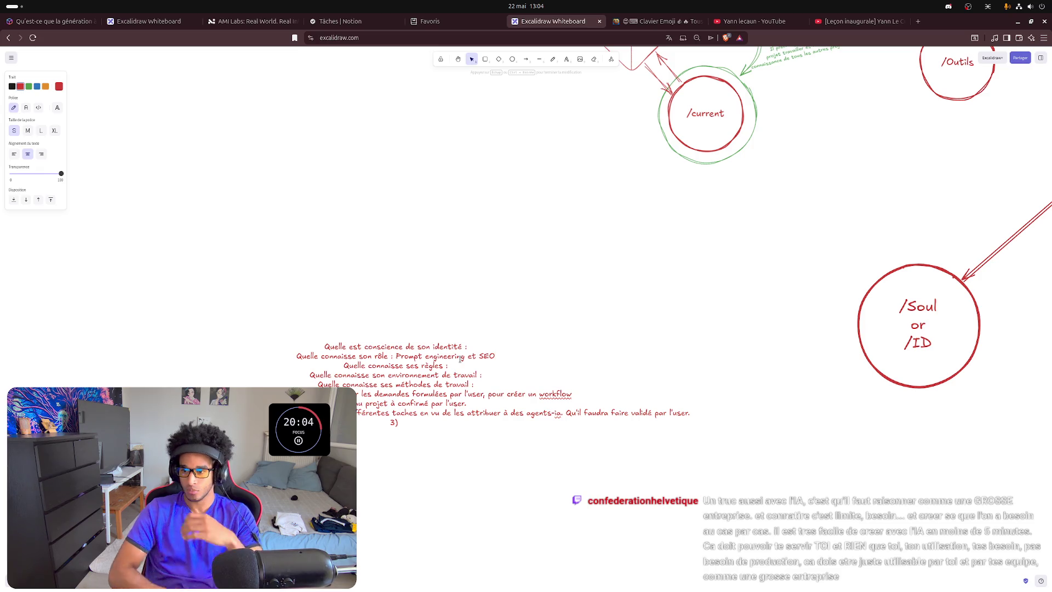
- Cut the 'méthodes de travail' question and paste it on a new line right after 'Prompt engineering et SEO'
left_click_drag(472, 384, 331, 385)
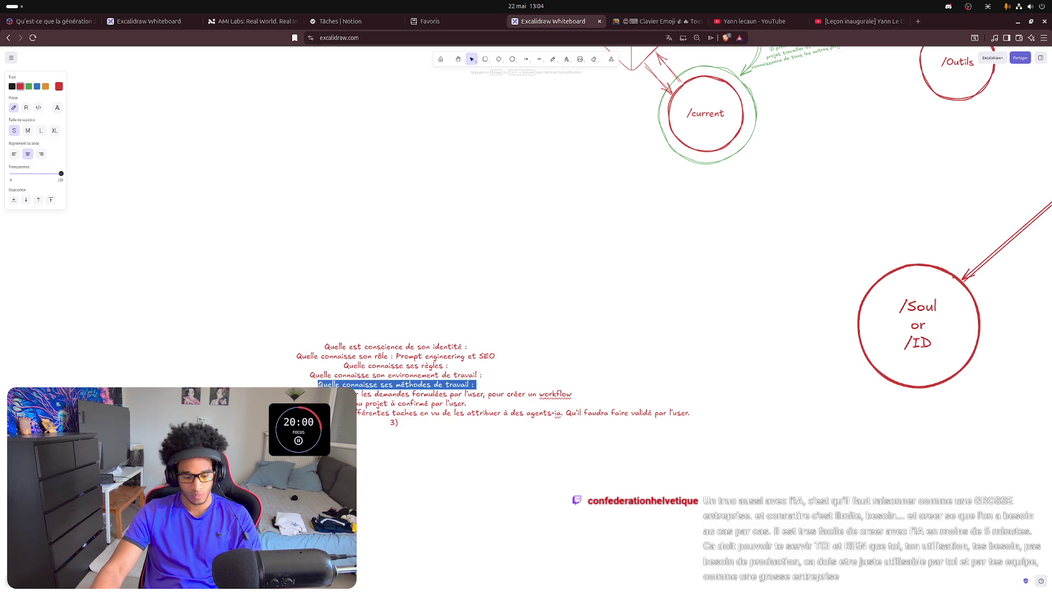
key("ctrl+x")
left_click(507, 356)
key("Return")
key("ctrl+v")
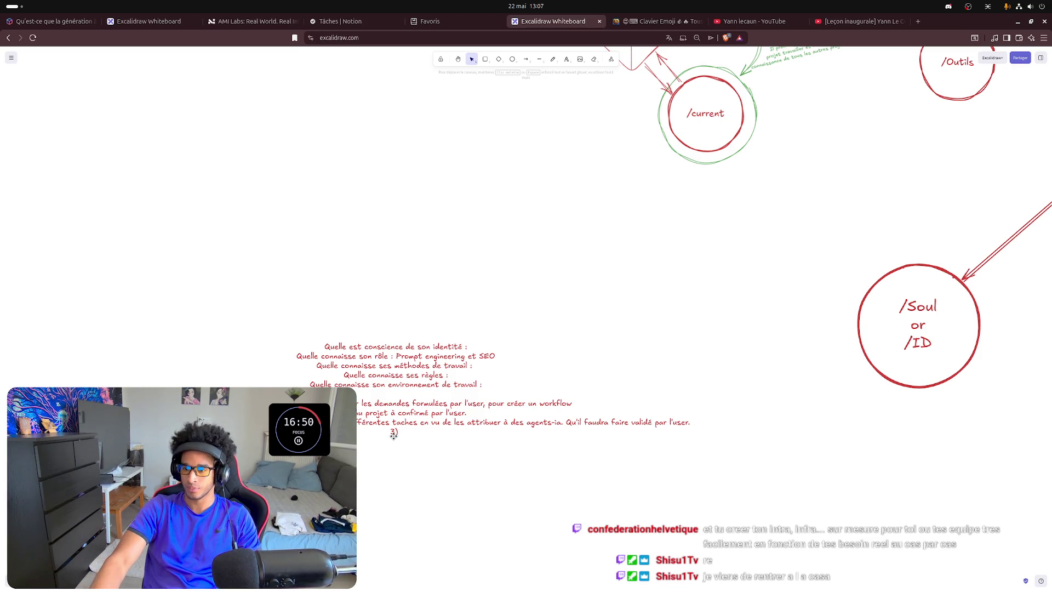
key("Escape")
key("Return")
key("Right")
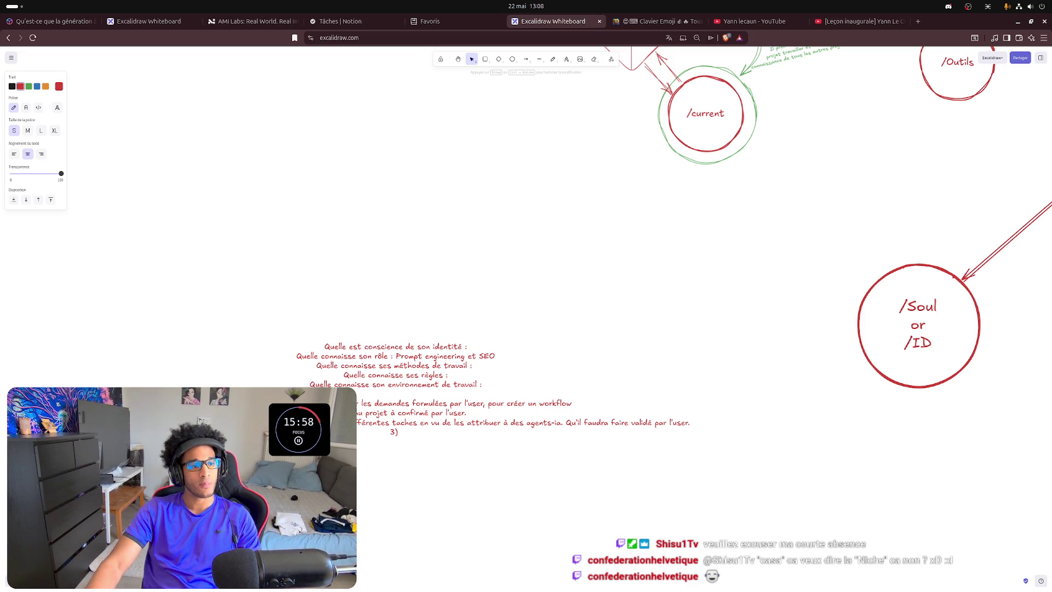
key("Escape")
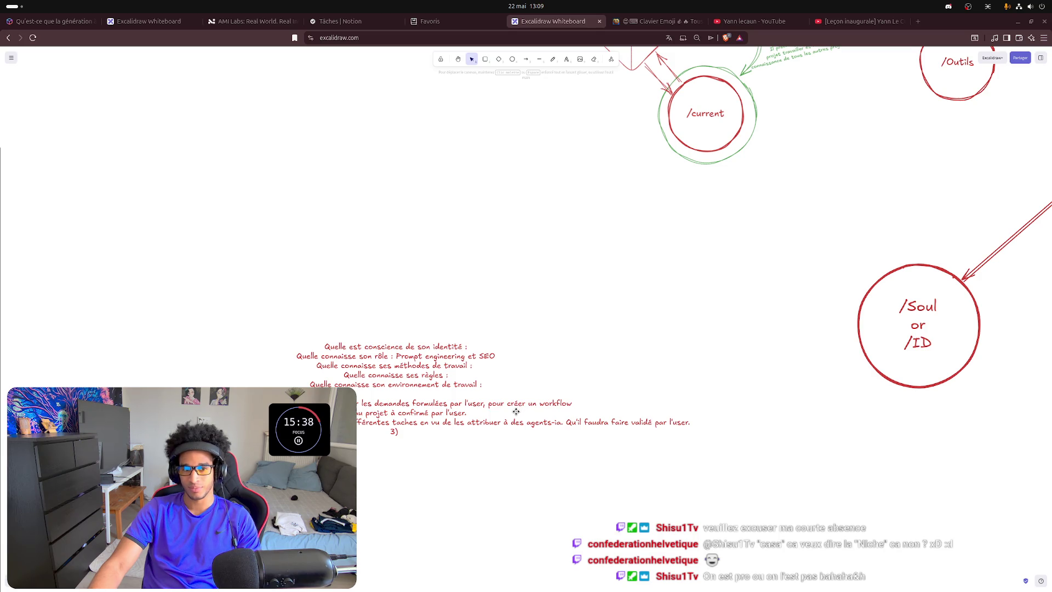
- Insert 'en effectuant de la veille' before 'à confirmé par l'user' in the second working-method line
double_click(400, 430)
left_click(428, 413)
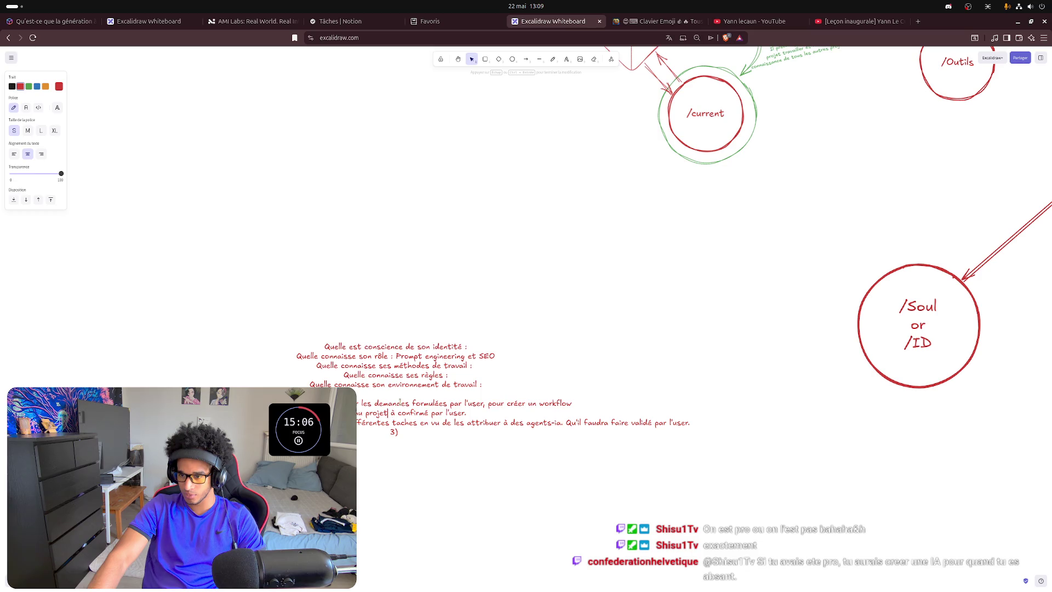
type("EN")
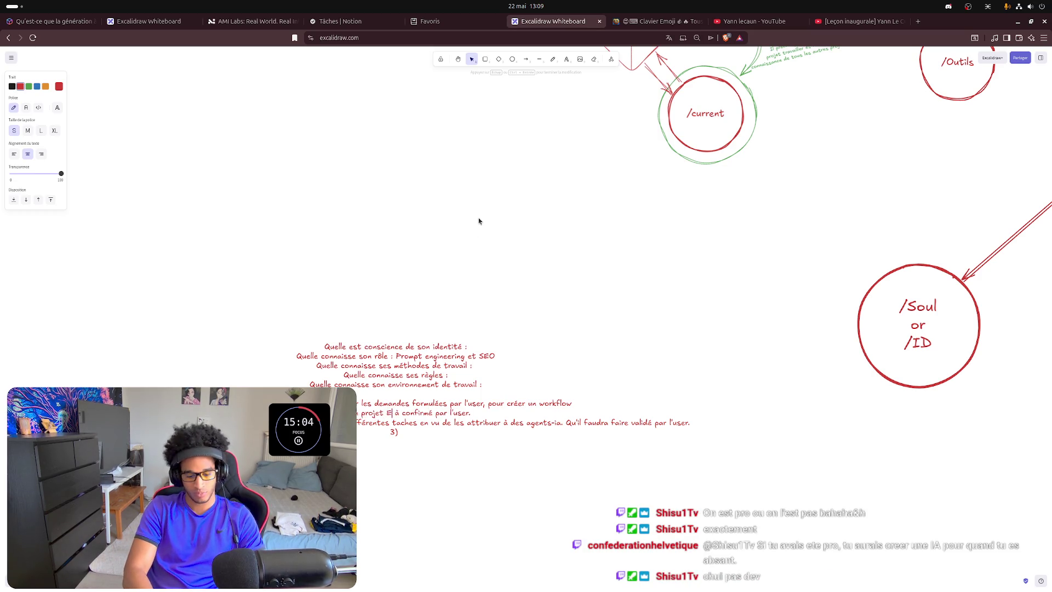
type(" EFF")
key("BackSpace")
key("BackSpace")
key("BackSpace")
key("BackSpace")
key("BackSpace")
key("BackSpace")
key("BackSpace")
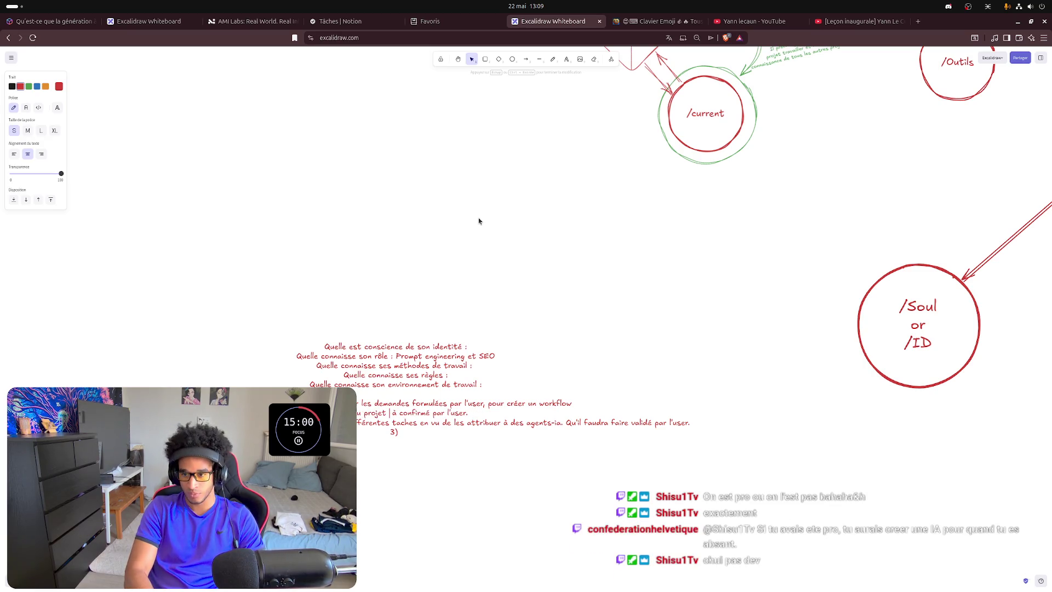
type("en")
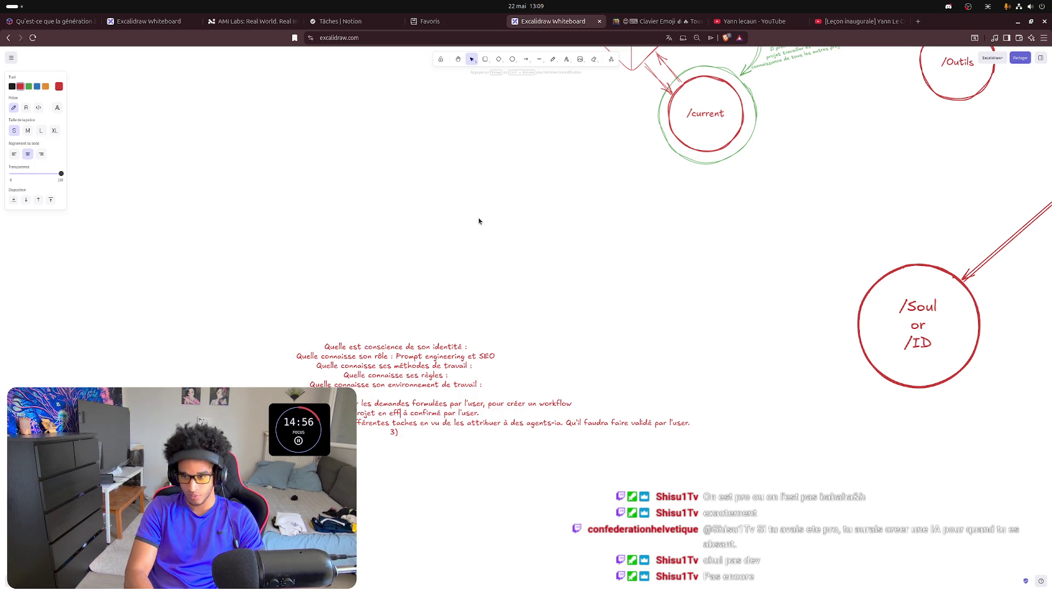
type("effet")
key("BackSpace")
type("ctuant de la vali")
key("BackSpace")
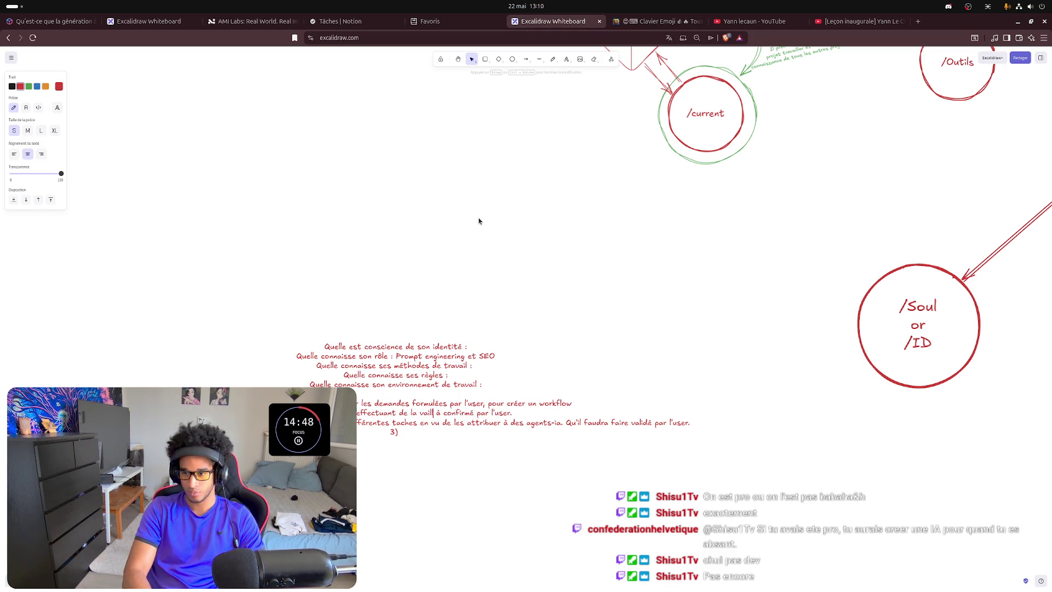
type("l")
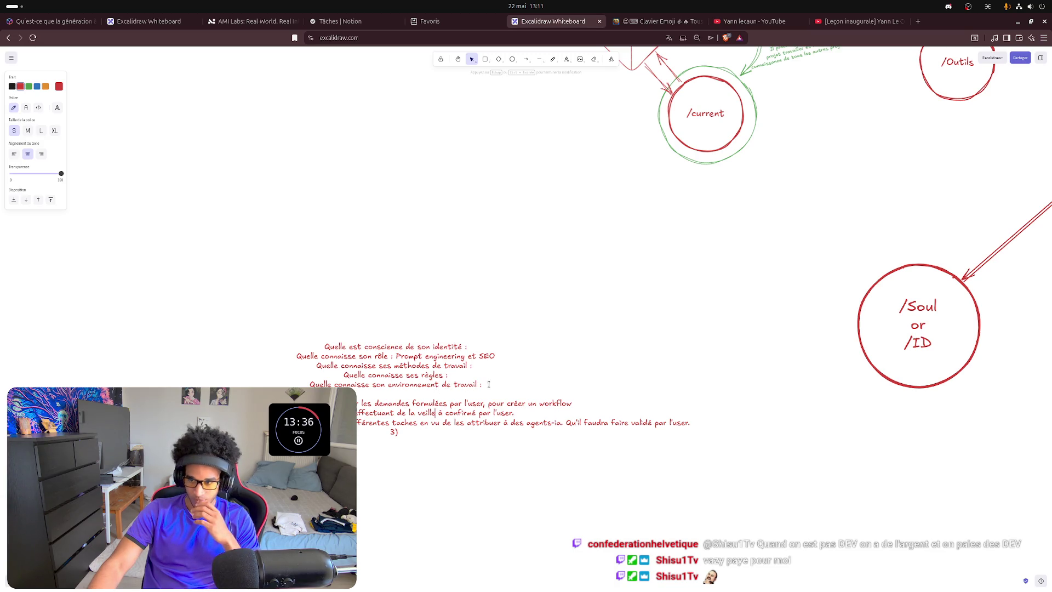
type("tu")
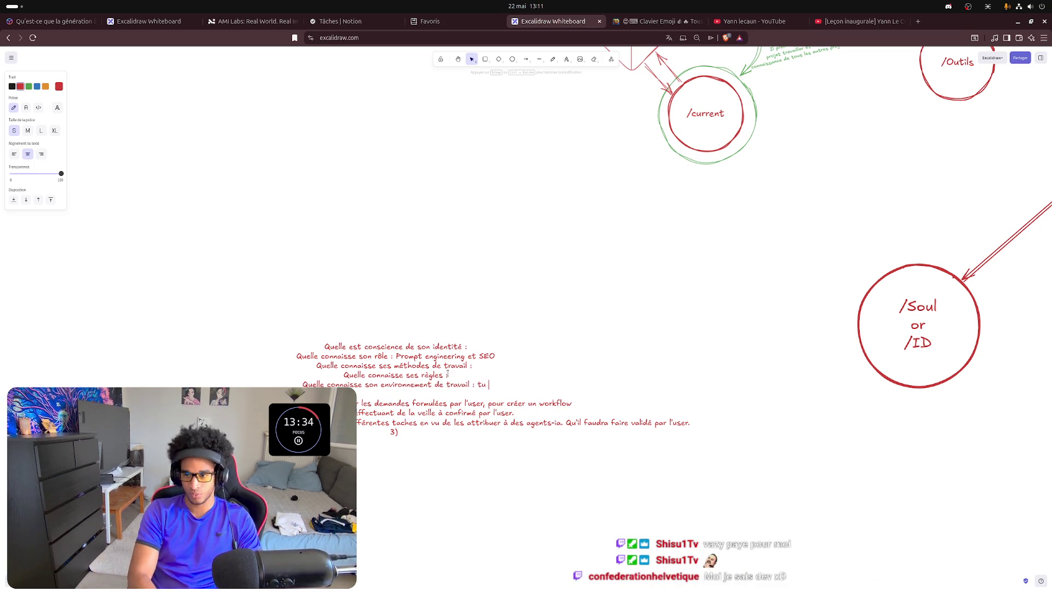
- Write the environment answer: 1) le système mise en place en local, 2) les ressources disponible sur internet
key("BackSpace")
key("BackSpace")
type("le sy")
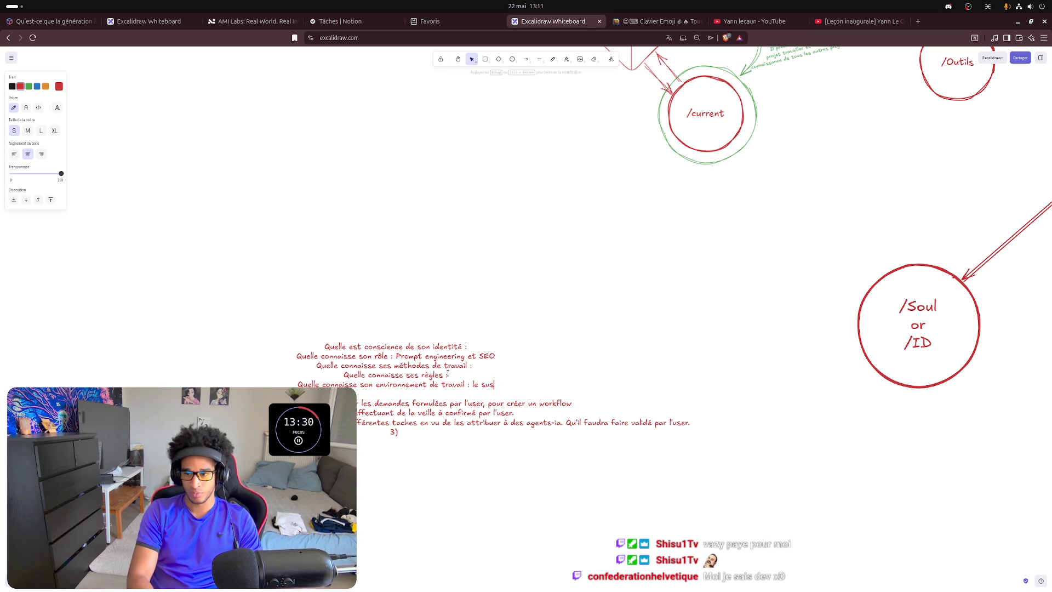
type("st")
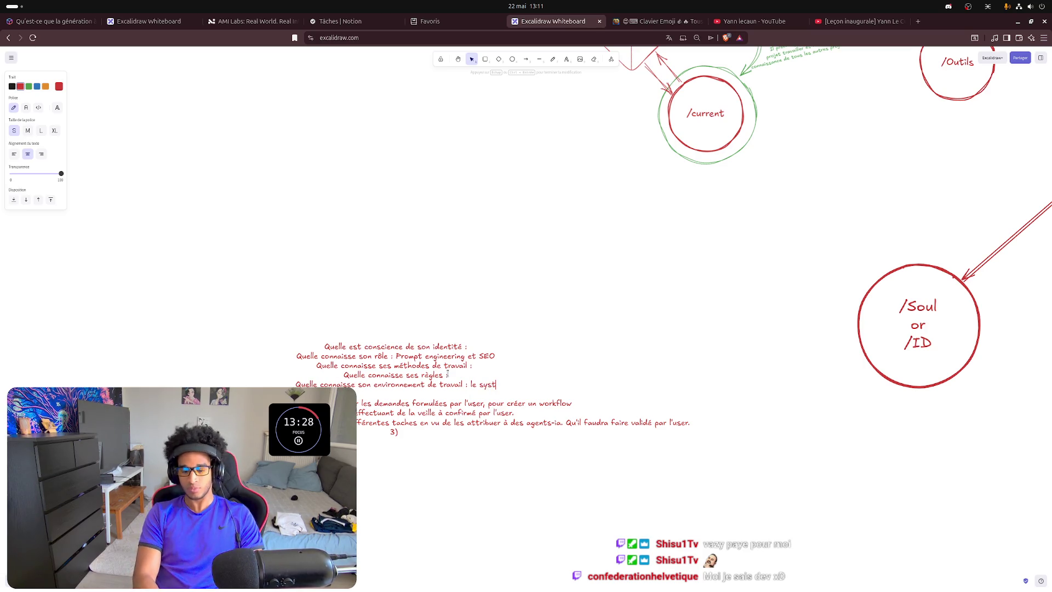
type("ème mise en pla")
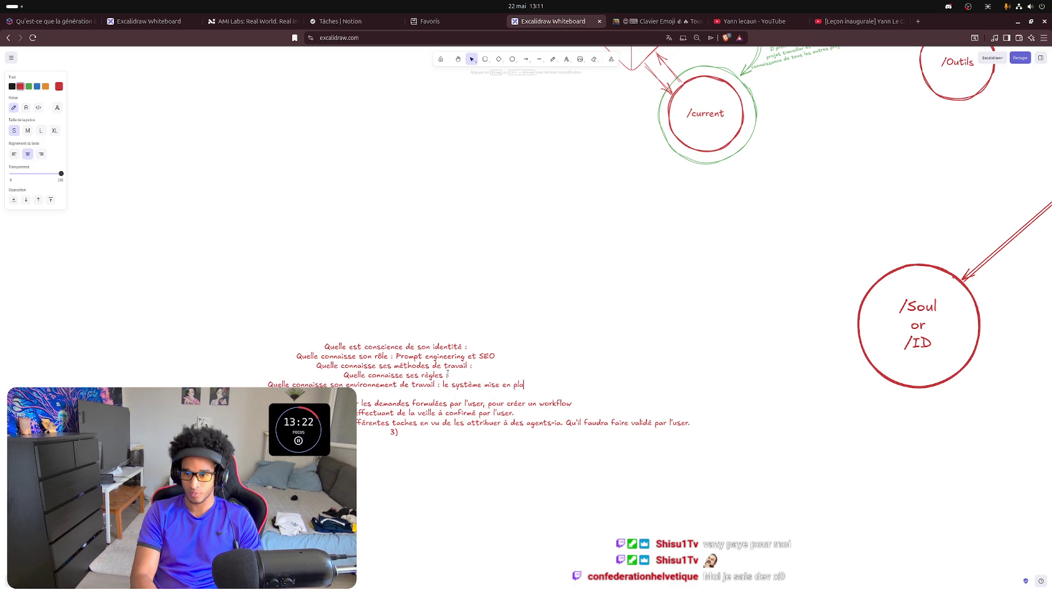
type("ce en local")
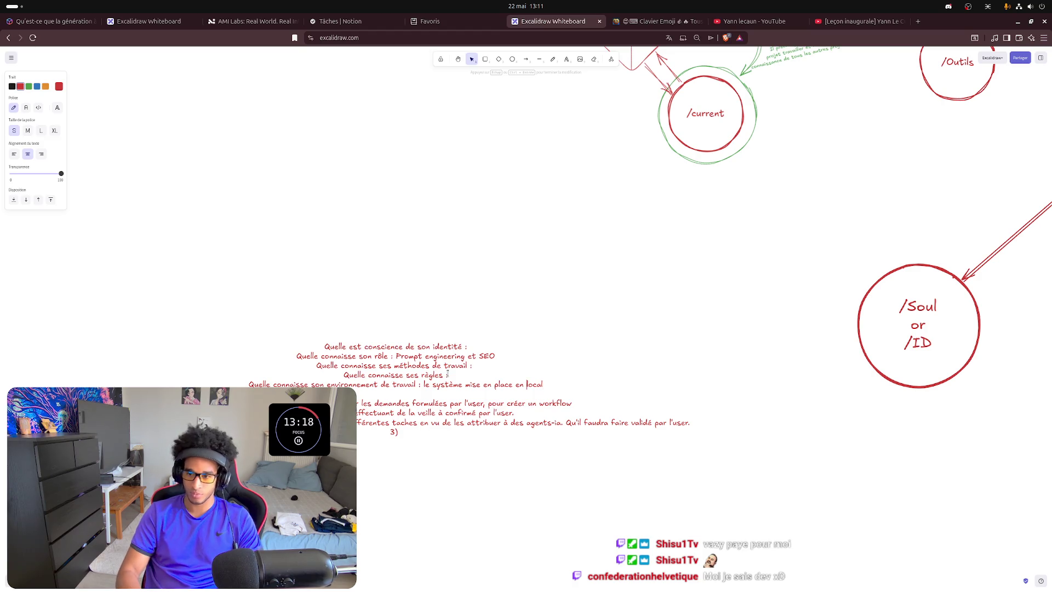
left_click(426, 383)
key("BackSpace")
type("L1)")
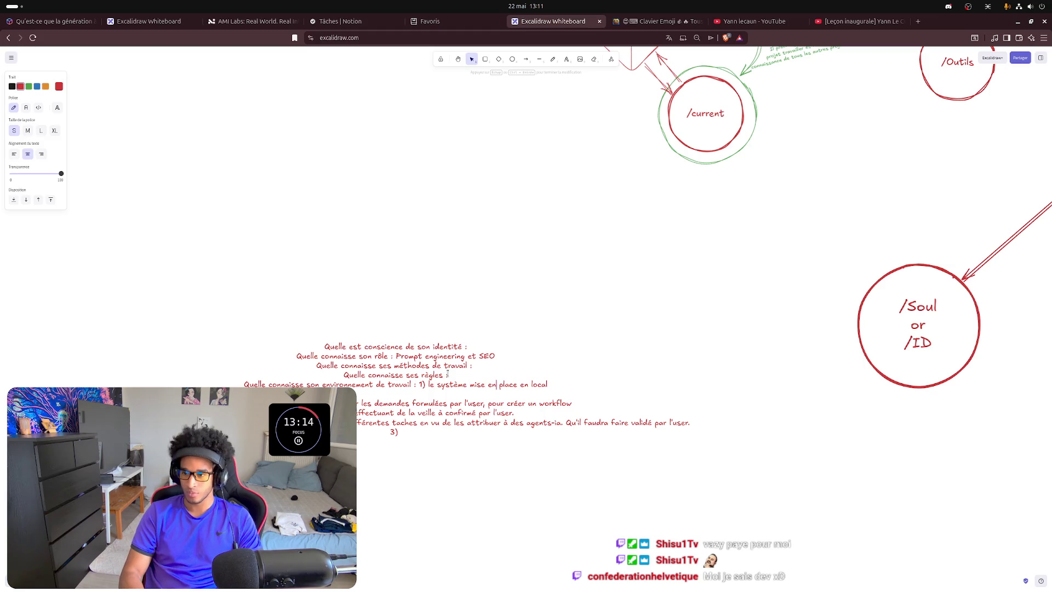
key("End")
type(". ")
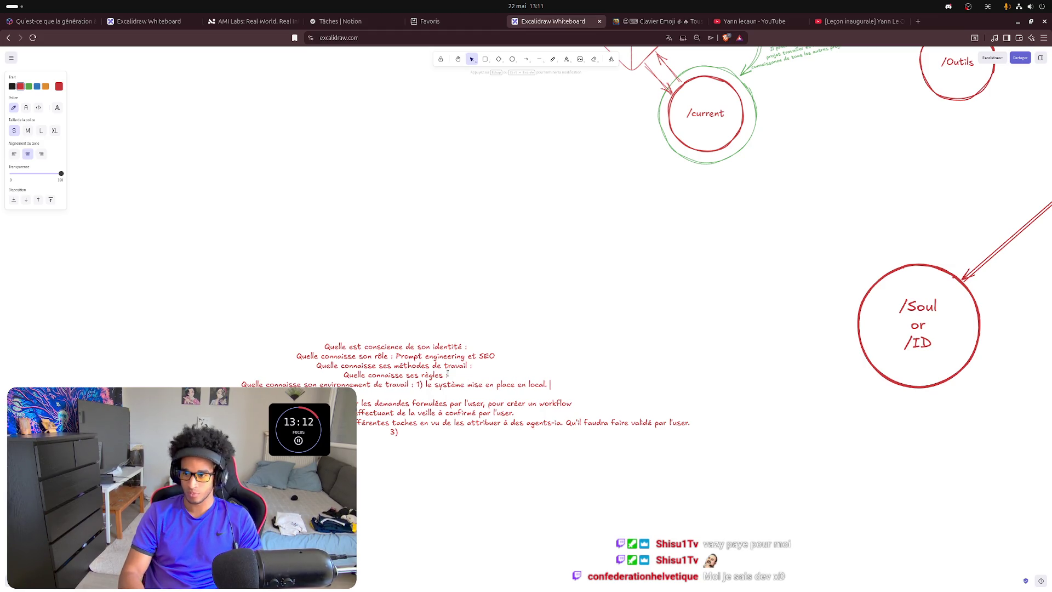
type("2) ")
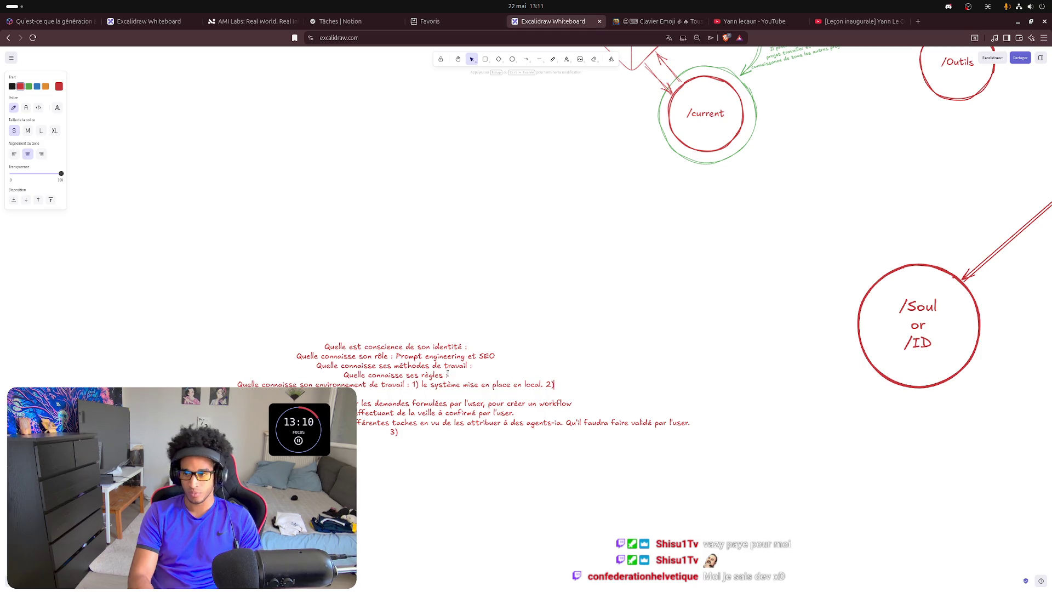
type("les ressources disponible sur ")
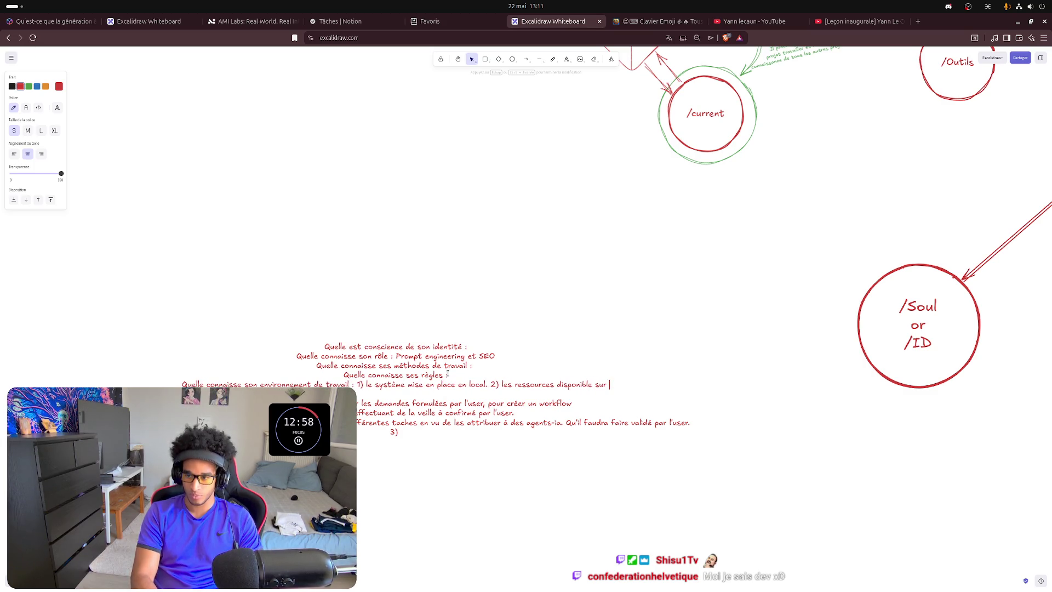
type("internet.")
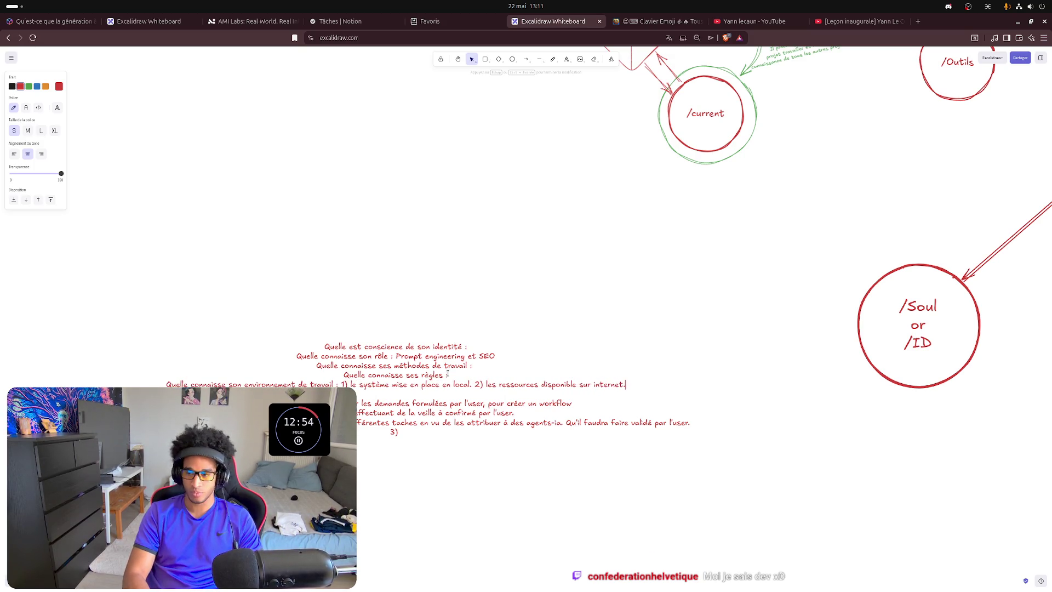
left_click(819, 235)
left_click_drag(820, 235, 570, 311)
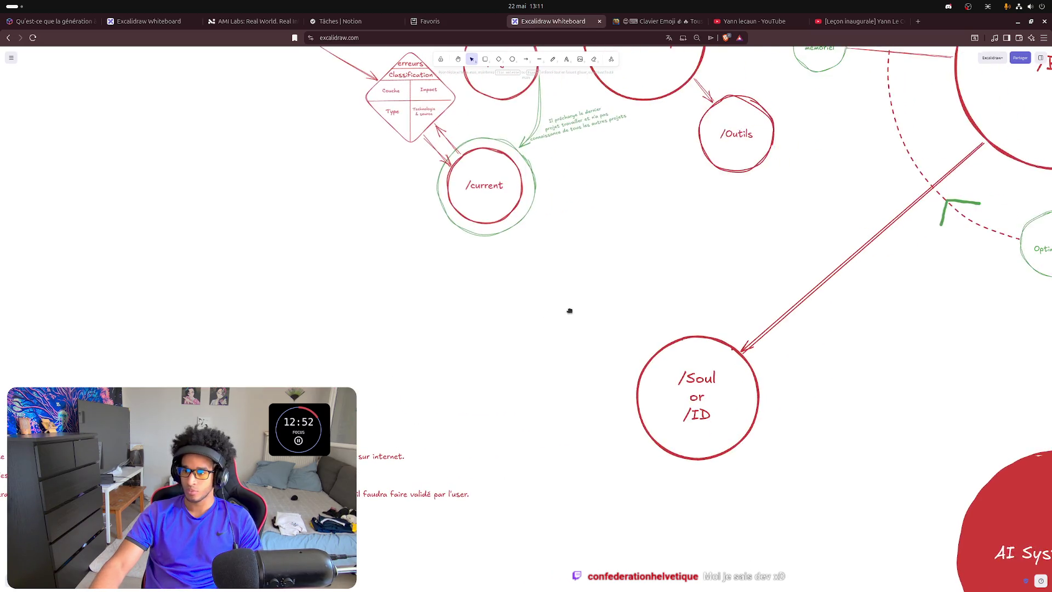
scroll(570, 310, "down", 3)
scroll(759, 325, "down", 2)
scroll(746, 390, "down", 1)
- Nudge the Tester l'écosystème note slightly to the right
left_click_drag(705, 404, 697, 405)
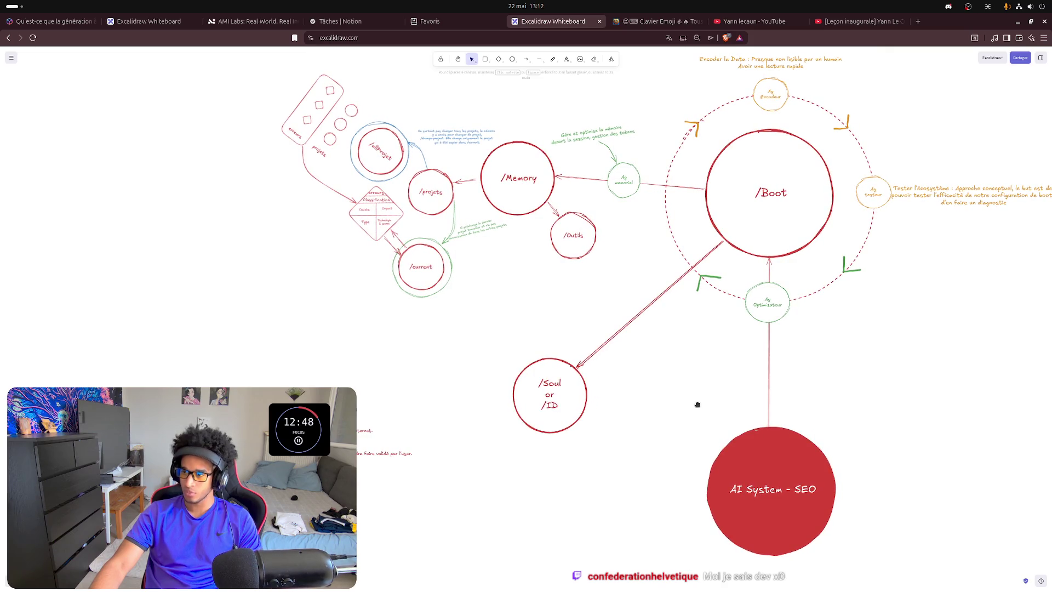
left_click_drag(697, 404, 520, 450)
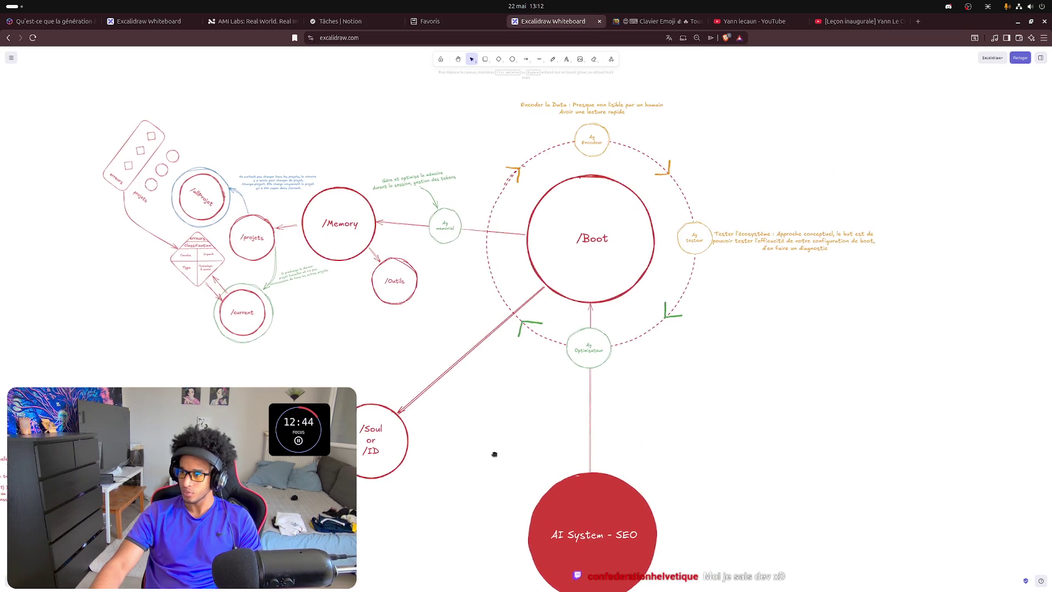
left_click(818, 232)
left_click_drag(819, 232, 827, 230)
left_click(838, 344)
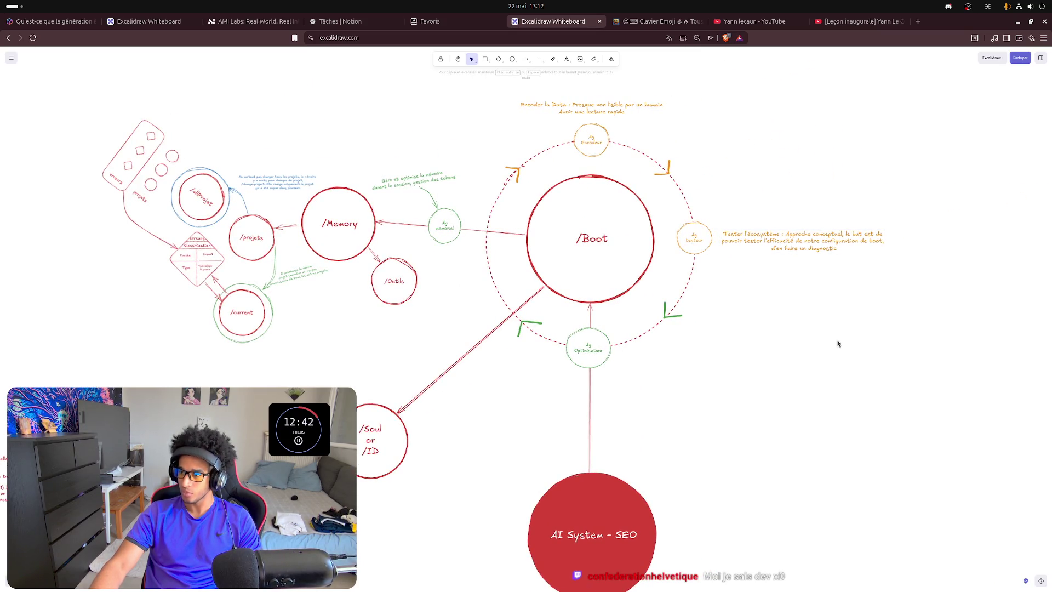
scroll(820, 271, "up", 3, "ctrl")
scroll(821, 272, "up", 2, "ctrl")
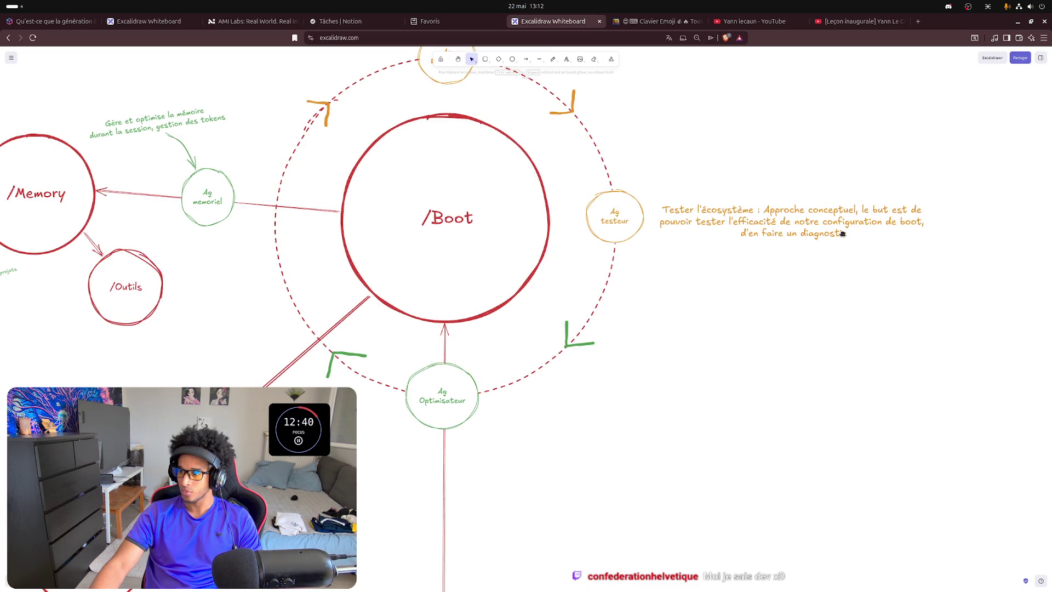
- Centre the /Boot area and start editing the Tester l'écosystème note
left_click_drag(845, 234, 826, 250)
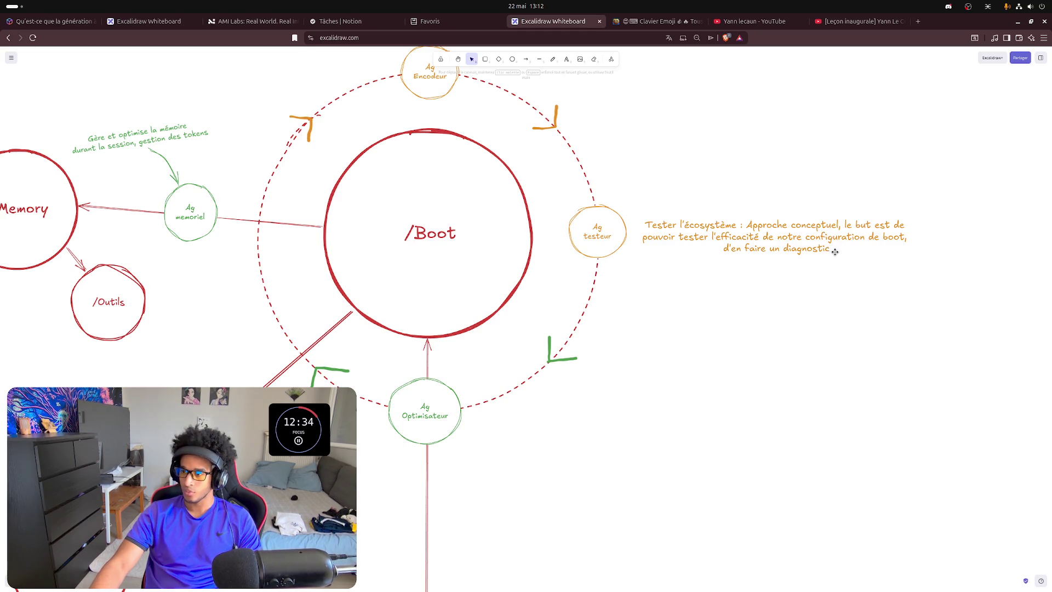
left_click(829, 246)
double_click(830, 246)
- Extend the orange note to end with booting "d'agence ia" and break it onto two lines
left_click(838, 245)
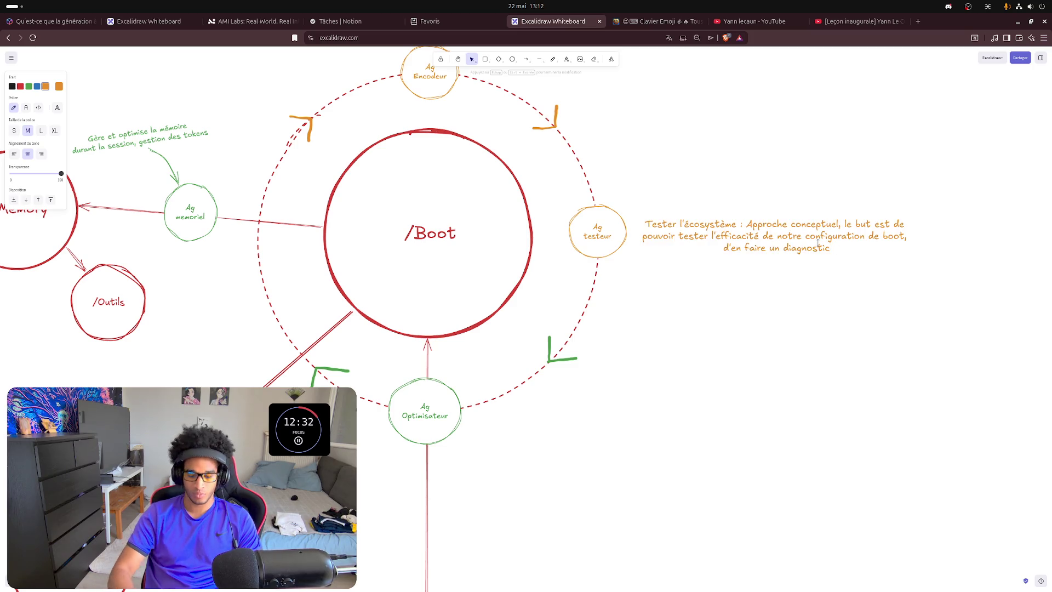
type(".")
key("Return")
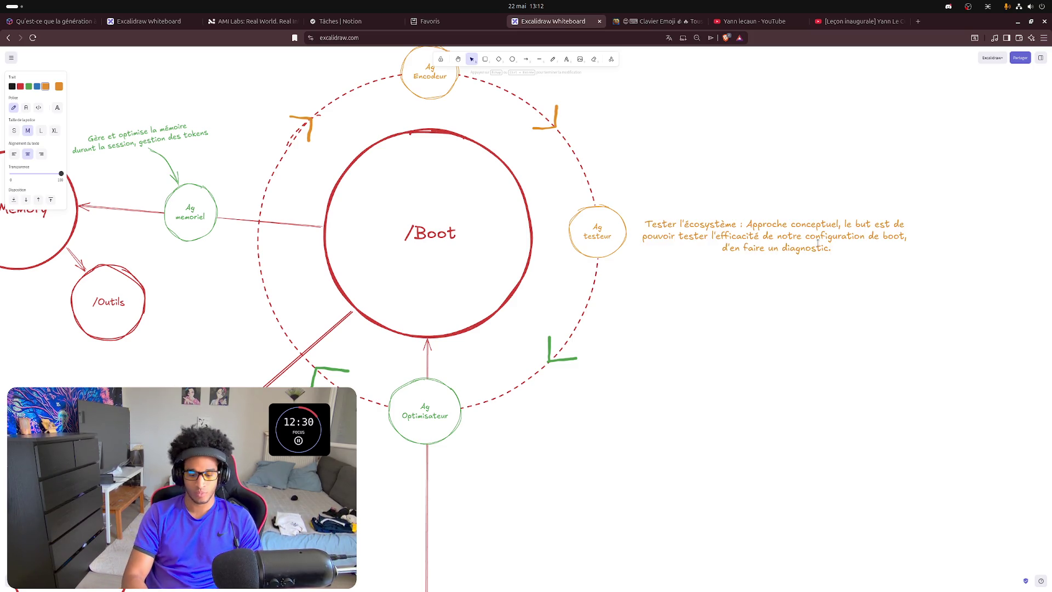
type("Faire de la veille dans le domm")
key("BackSpace")
type("aine de l'ia pour ")
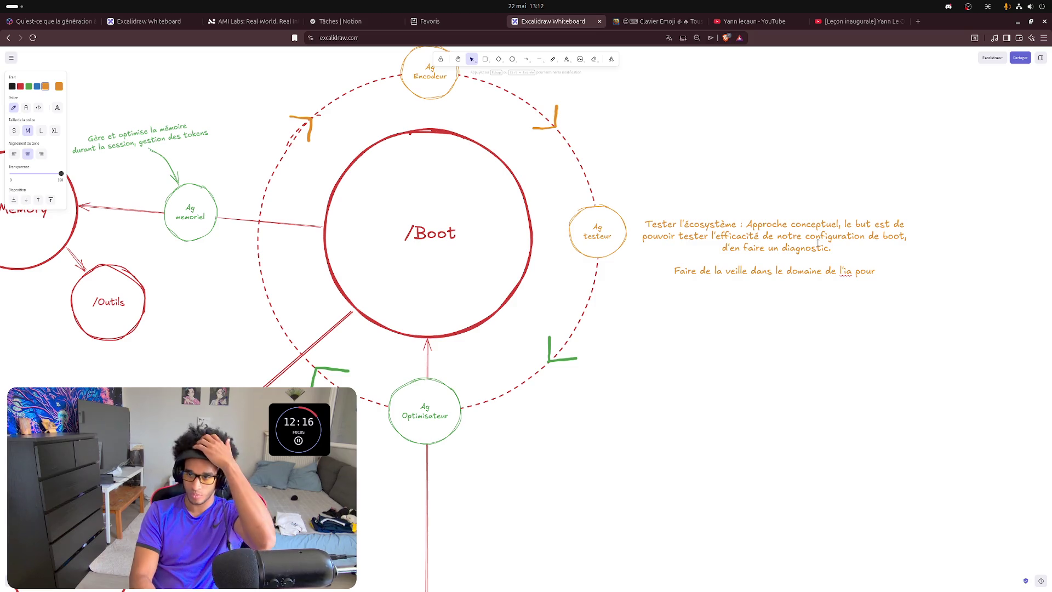
type("compar")
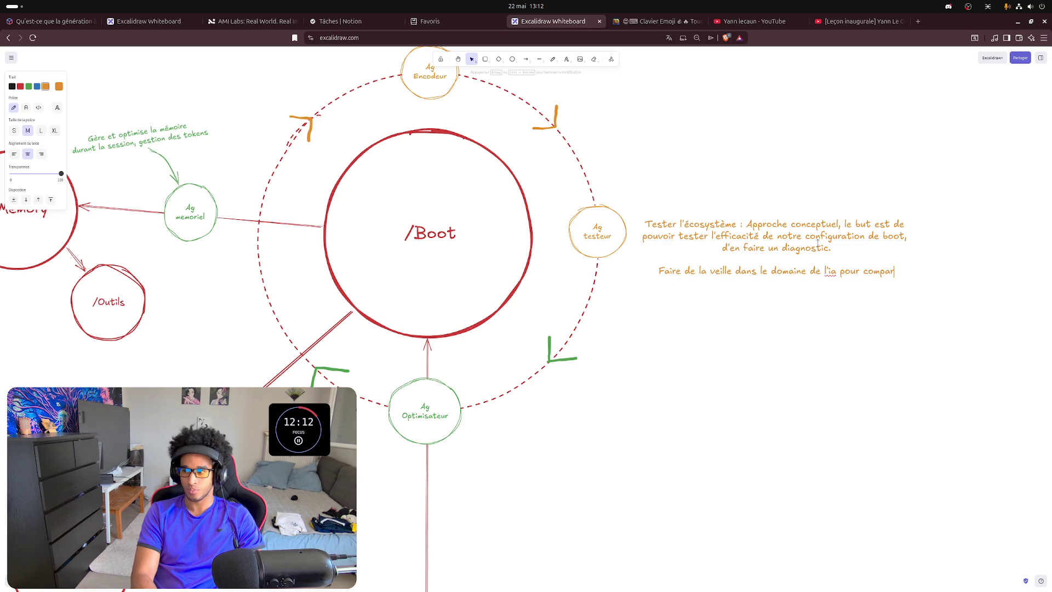
type("er le ")
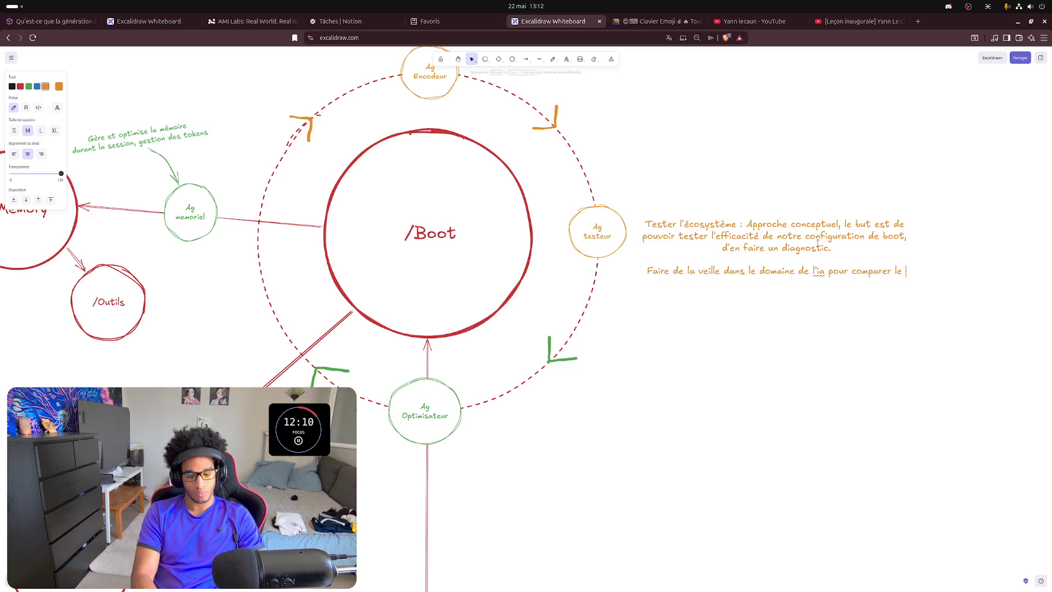
type("syste")
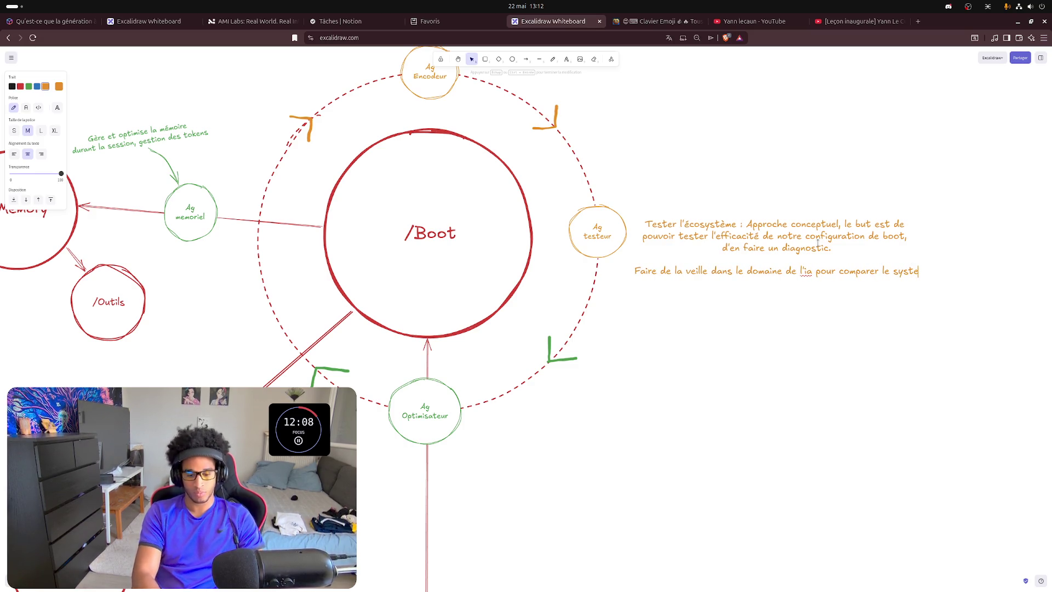
key("BackSpace")
type("ème local et")
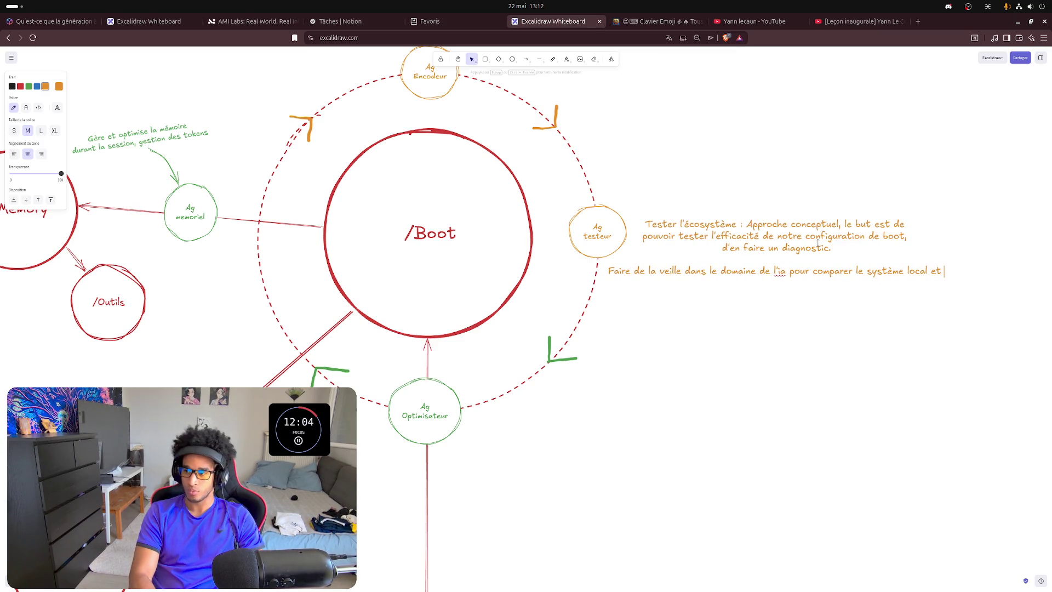
type(" ce qui se fait de mieux")
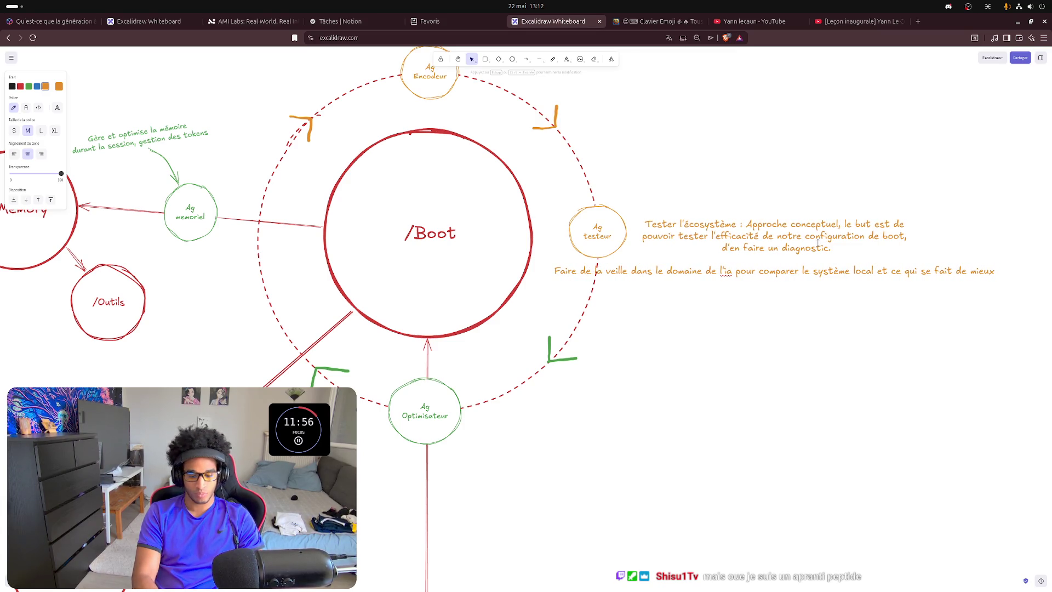
type(" dans le boot")
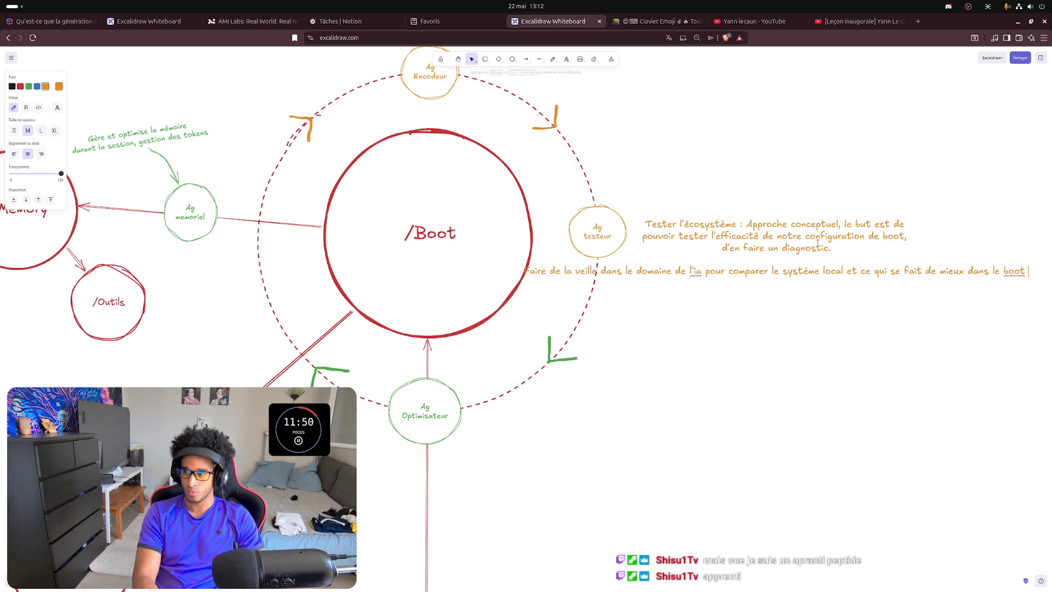
key("BackSpace")
type("ing ")
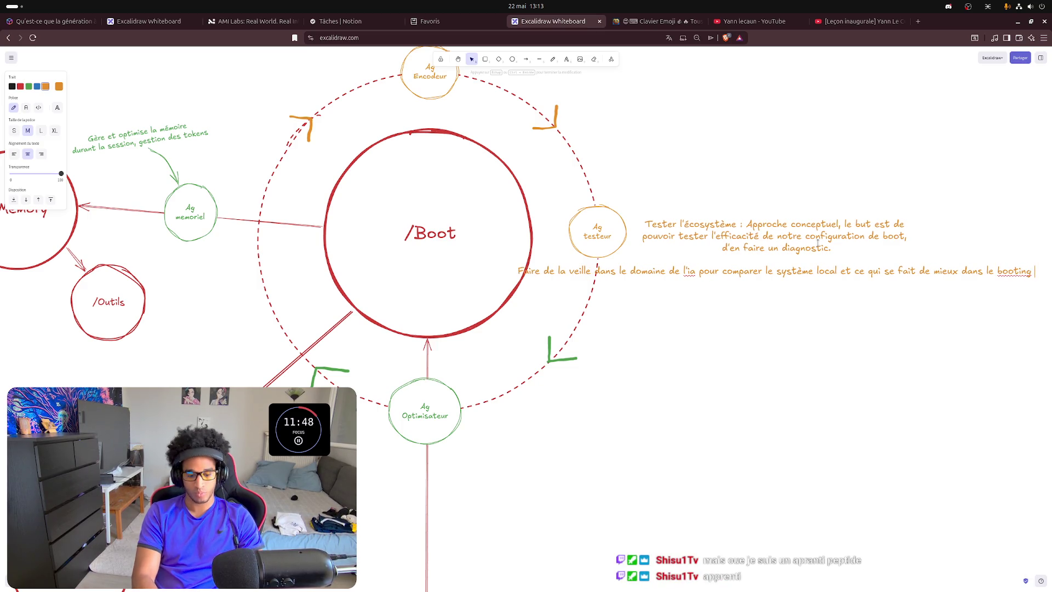
type("d'agence")
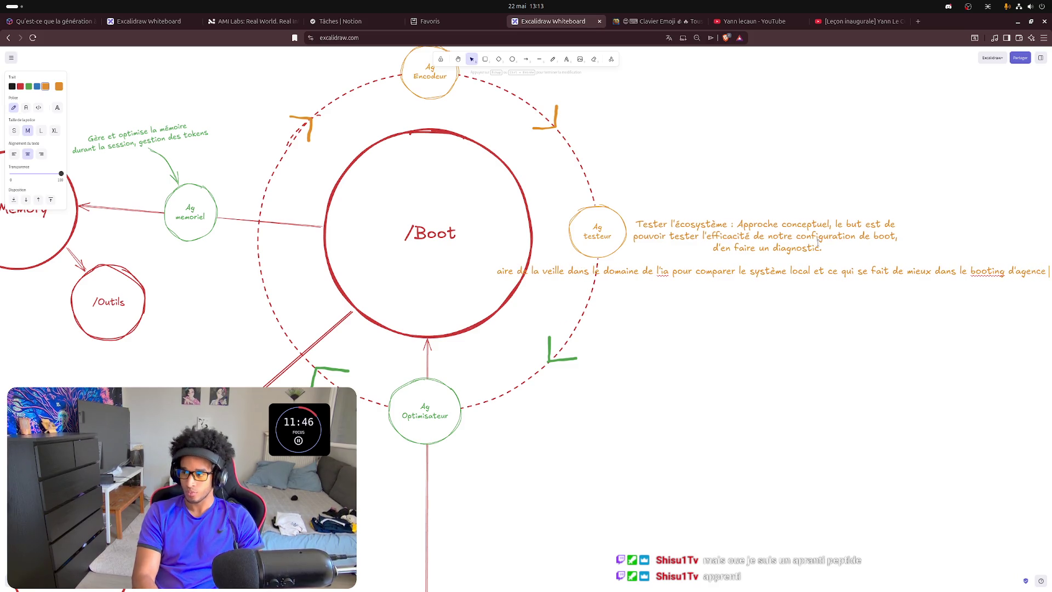
type("id")
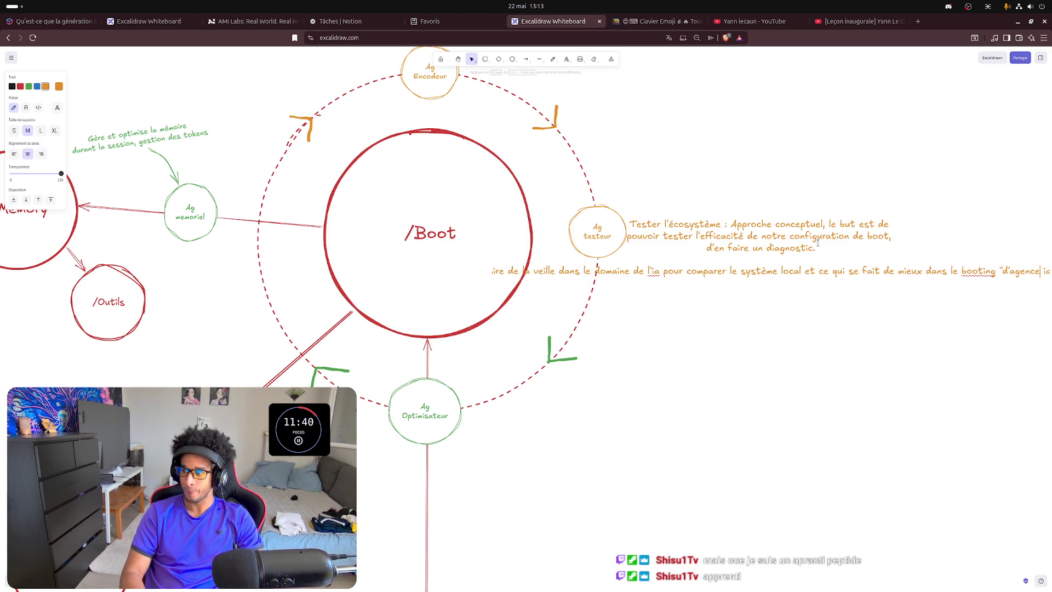
type(" \"")
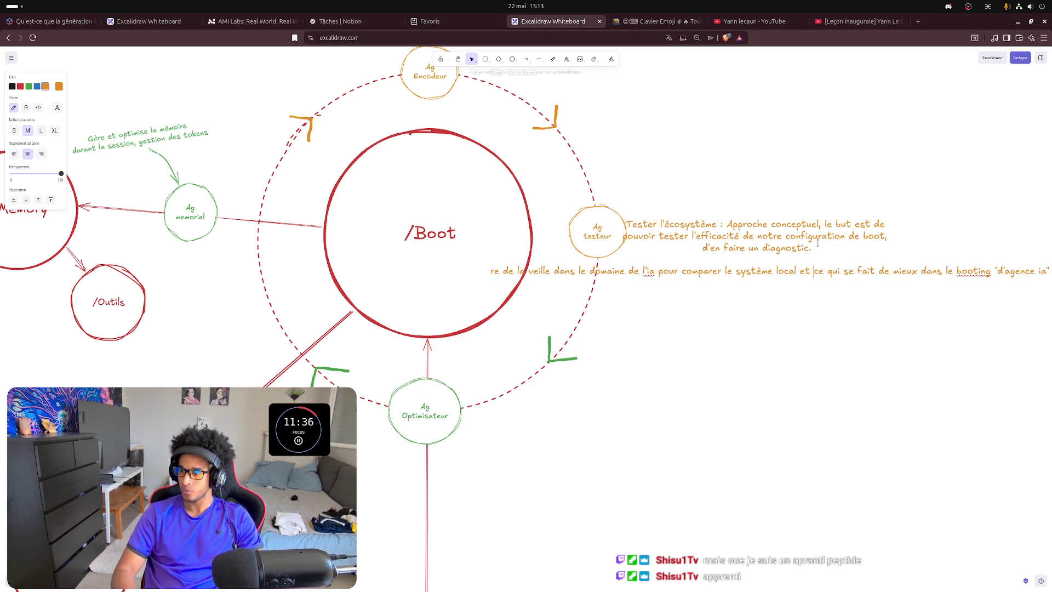
key("Return")
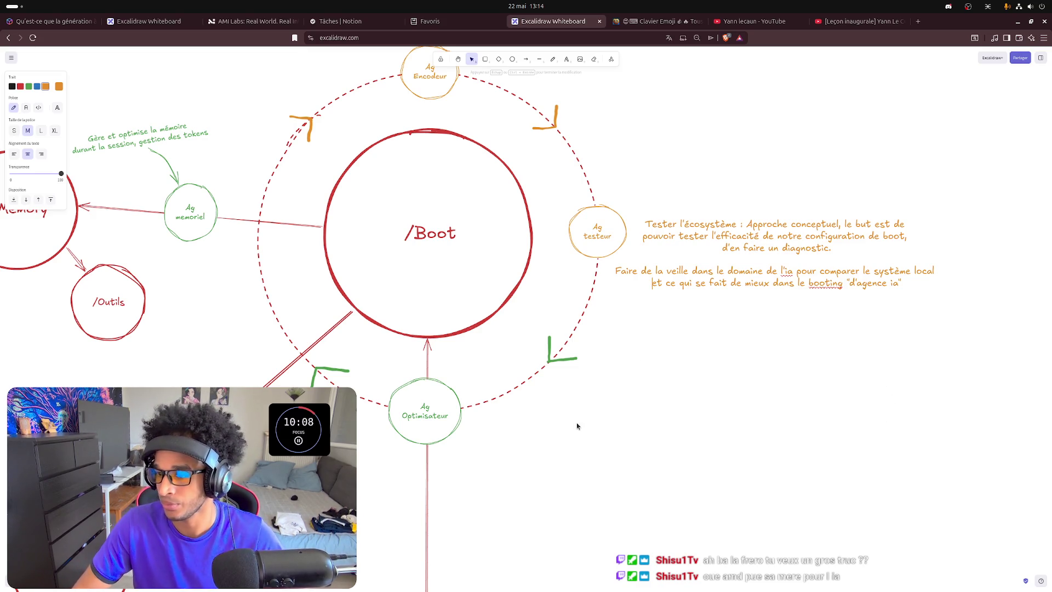
- Finish editing the two-line orange monitoring note
left_click(658, 368)
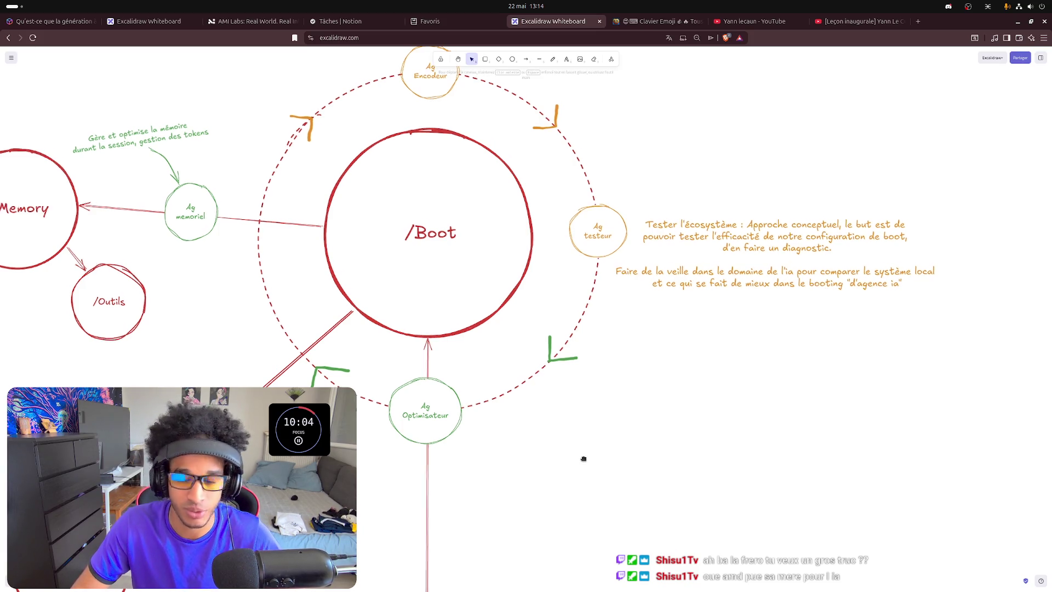
- Bring the red identity block and /Soul circle into view
left_click_drag(581, 461, 616, 419)
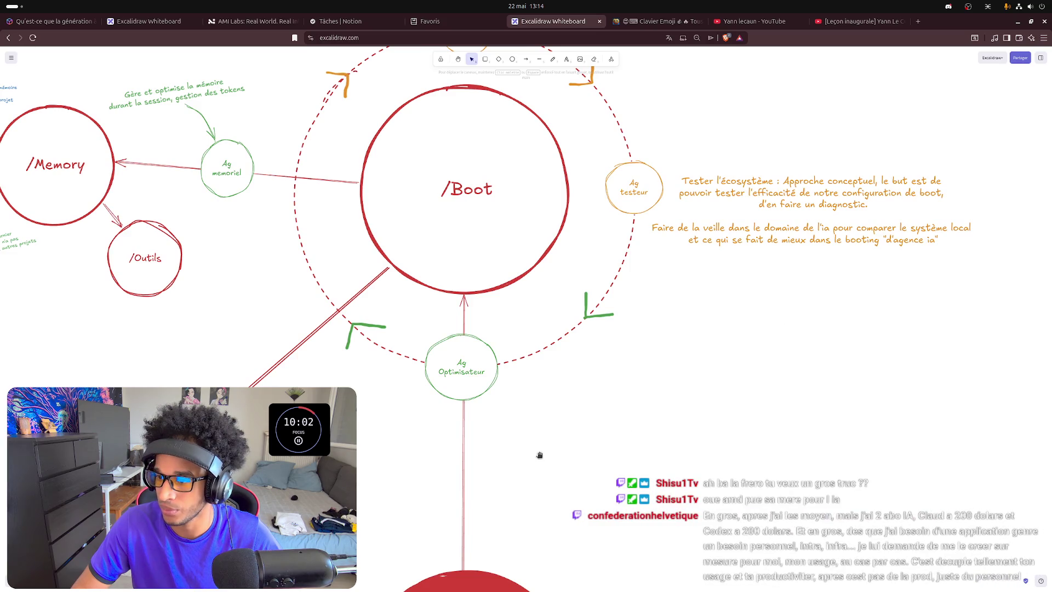
left_click_drag(541, 454, 867, 294)
mouse_move(346, 496)
left_mouse_down()
mouse_move(630, 432)
mouse_move(762, 432)
left_mouse_up()
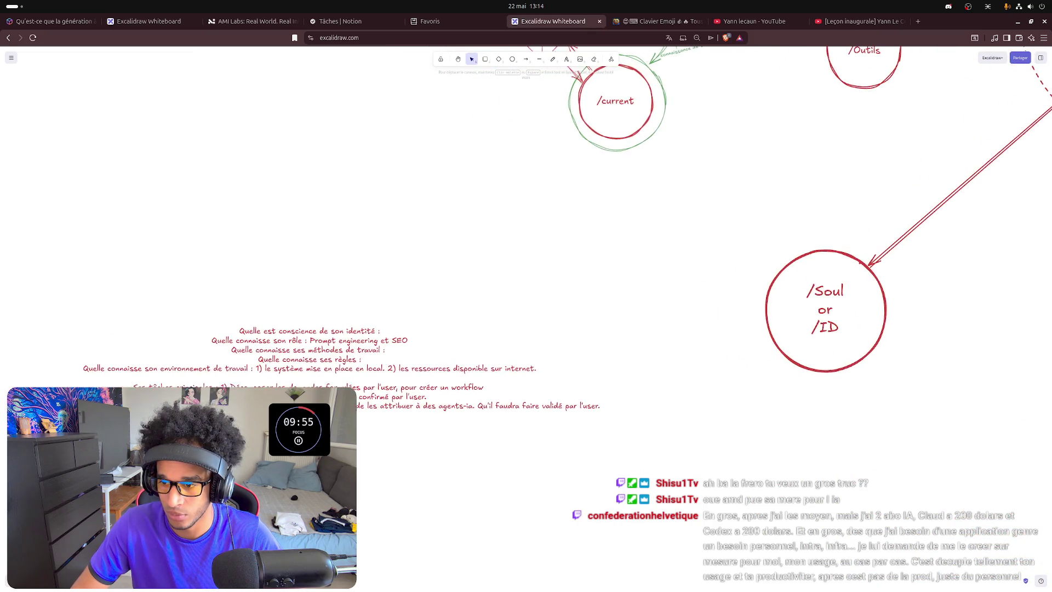
- Append " /research." after "internet" in the environment line
double_click(534, 370)
left_click(535, 370)
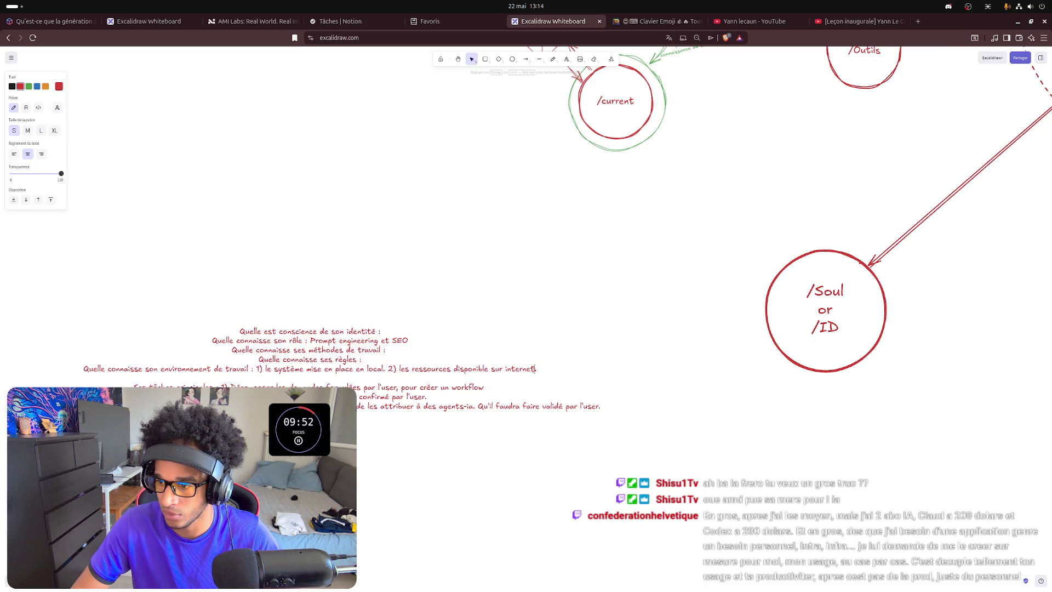
type("/")
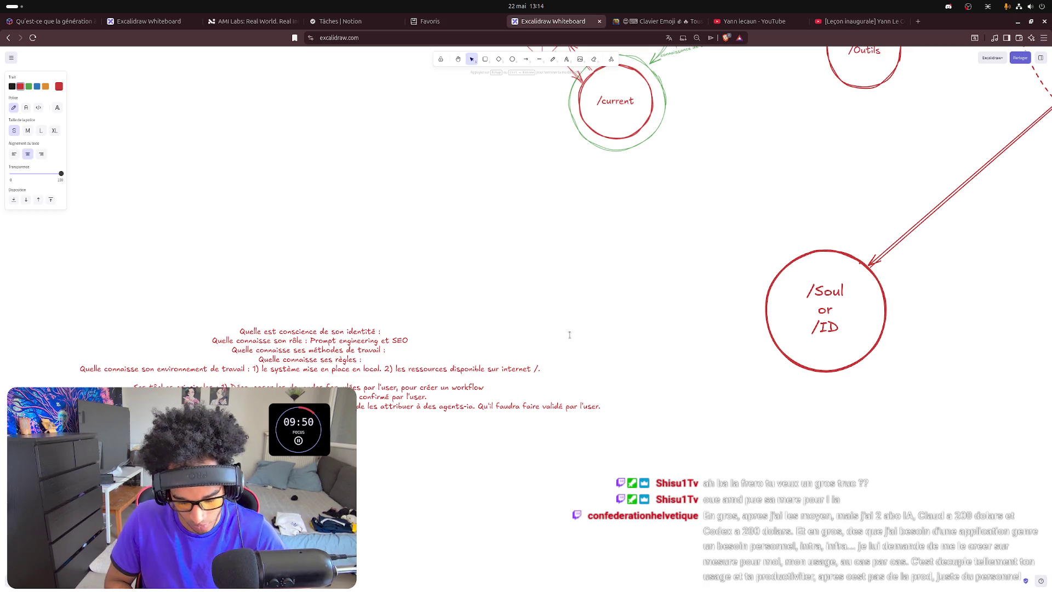
type("research.")
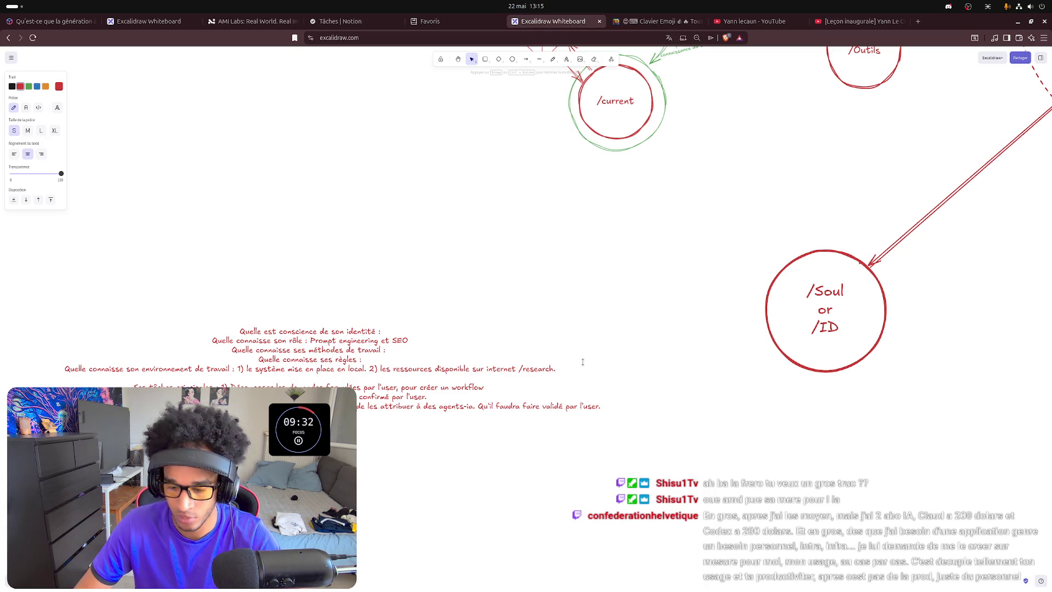
type("-")
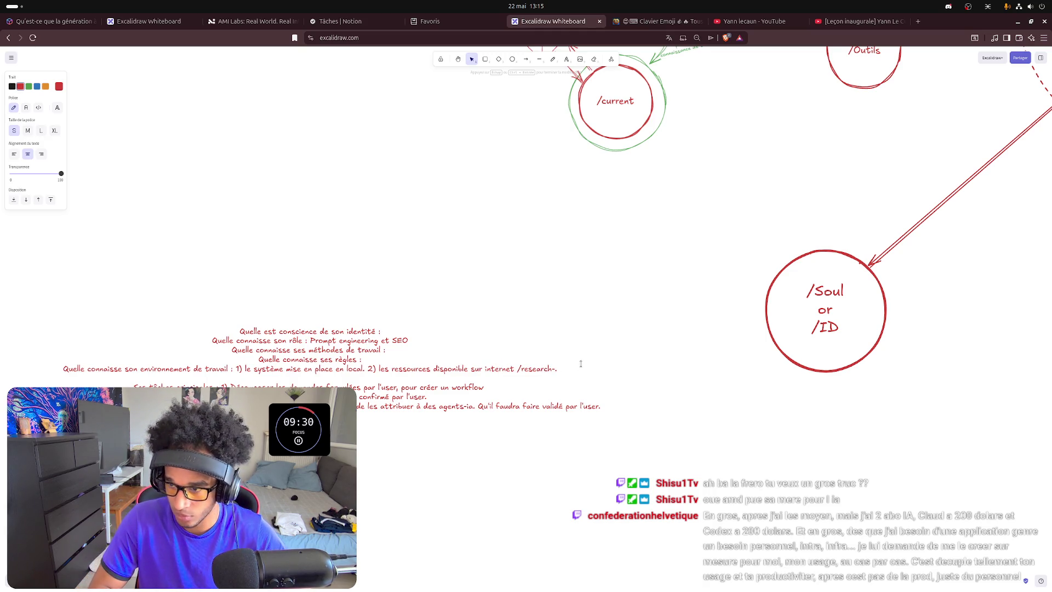
type("web")
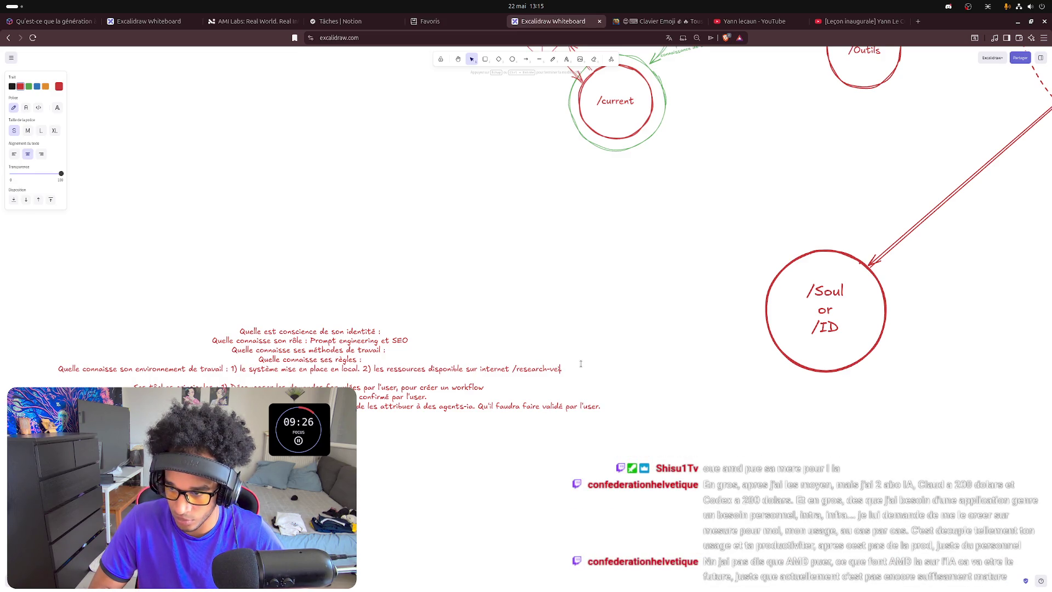
key("BackSpace")
key("BackSpace")
key("BackSpace")
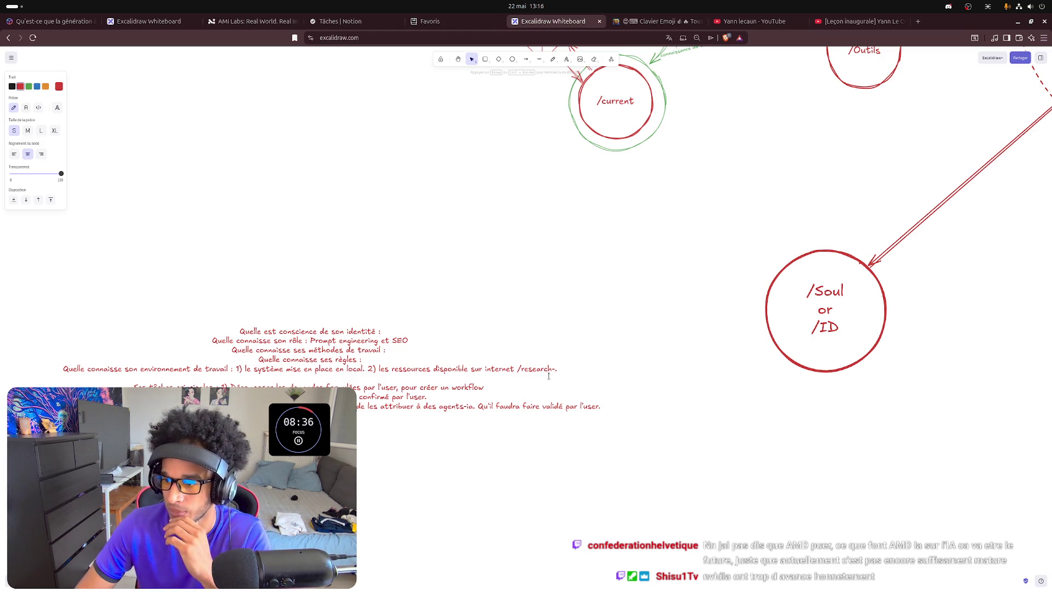
key("Escape")
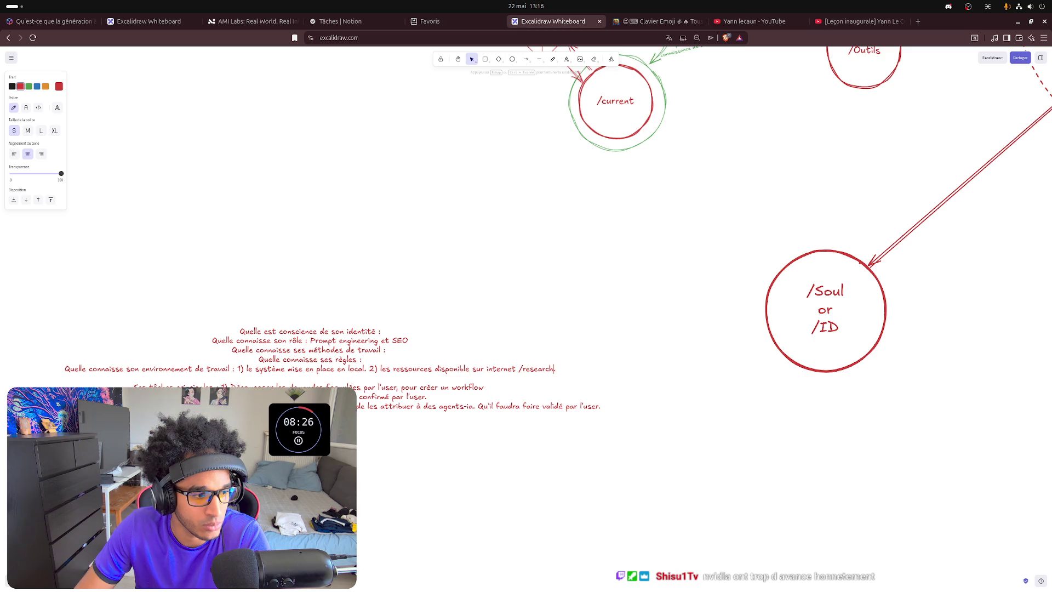
- Start a new question line "Quelles sont les" under the /research. environment line
key("Escape")
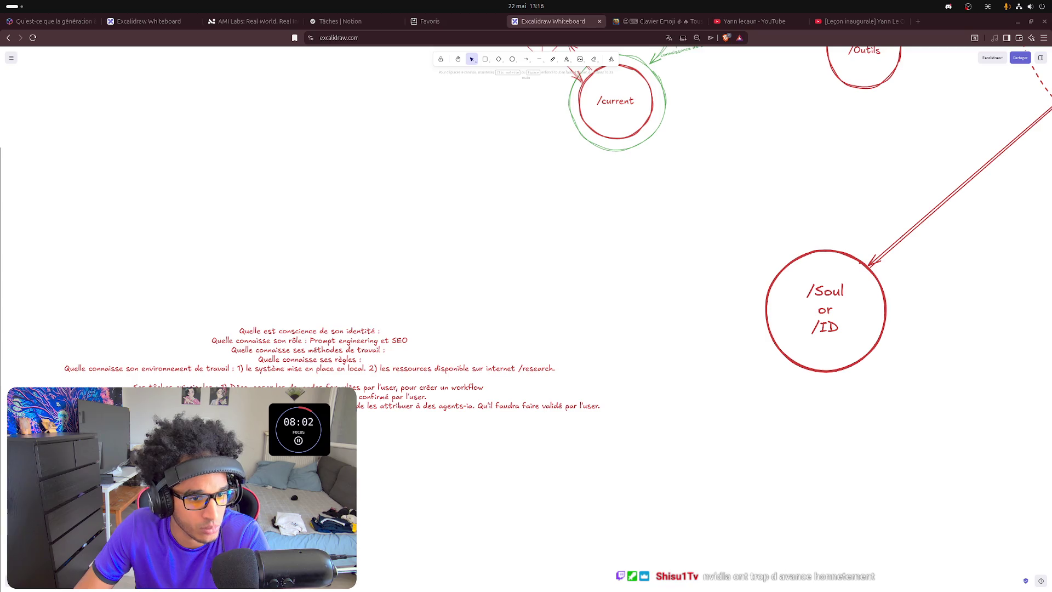
double_click(557, 369)
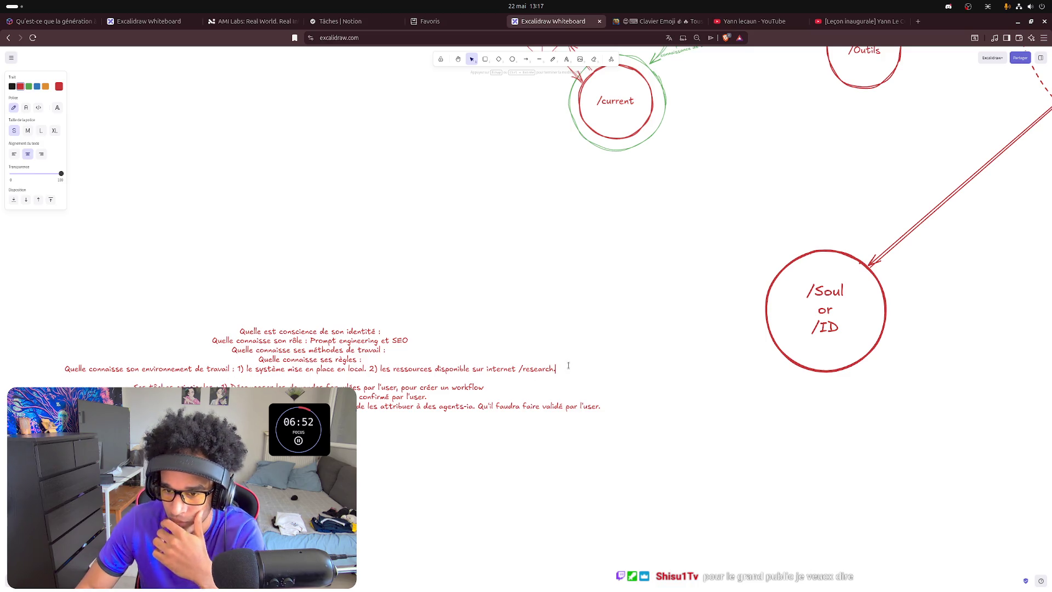
type(".")
key("Return")
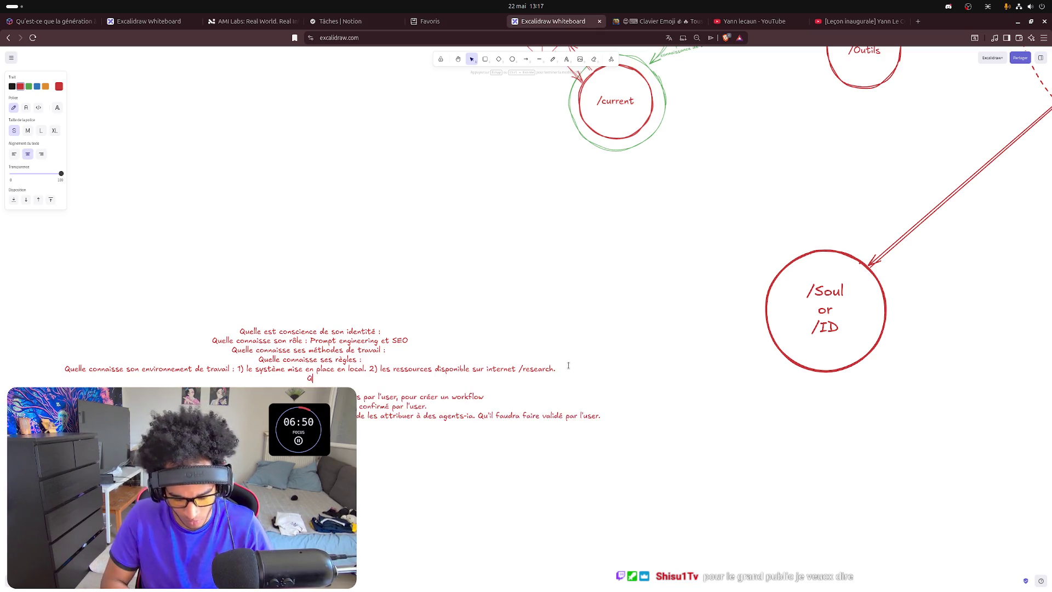
type("Quelle")
key("BackSpace")
type("s sont les")
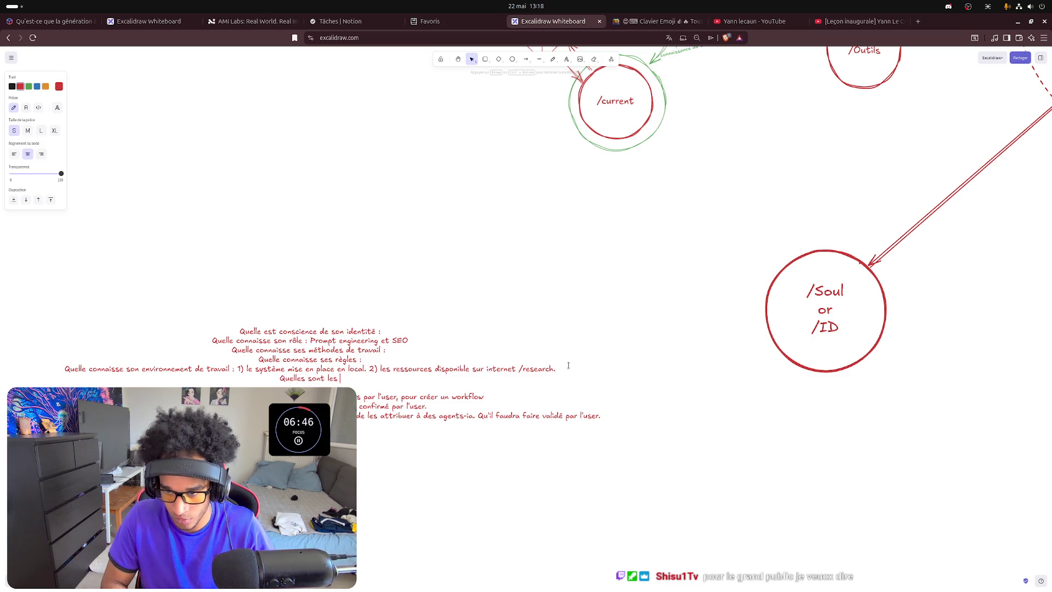
type(" phase")
- Write the project-phases question with first phase "1) Cadrage du projet &"
key("BackSpace")
type("s du proj")
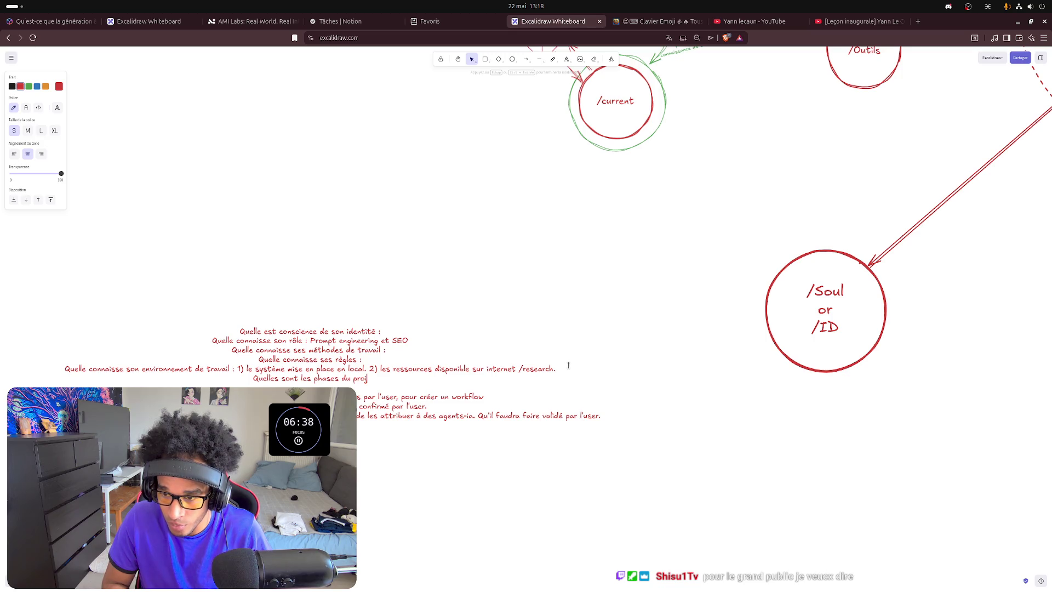
type("et ")
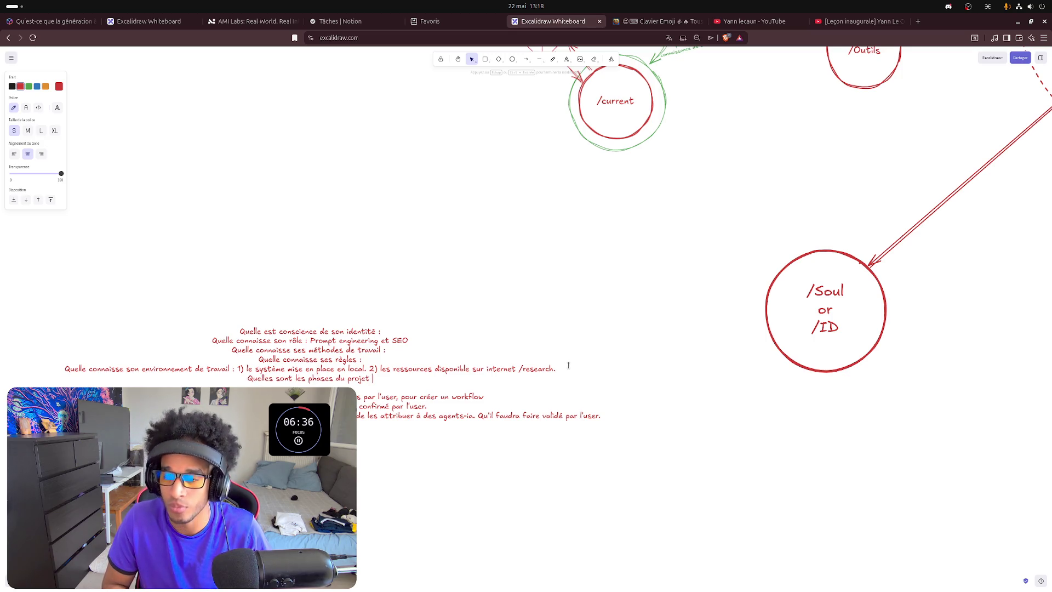
type(":")
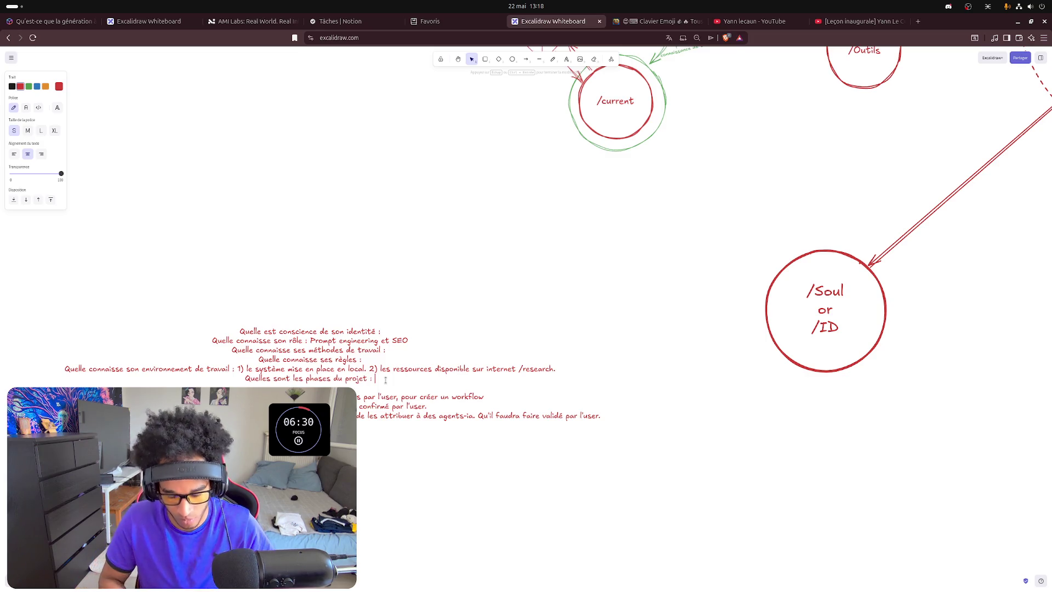
type(" 1)")
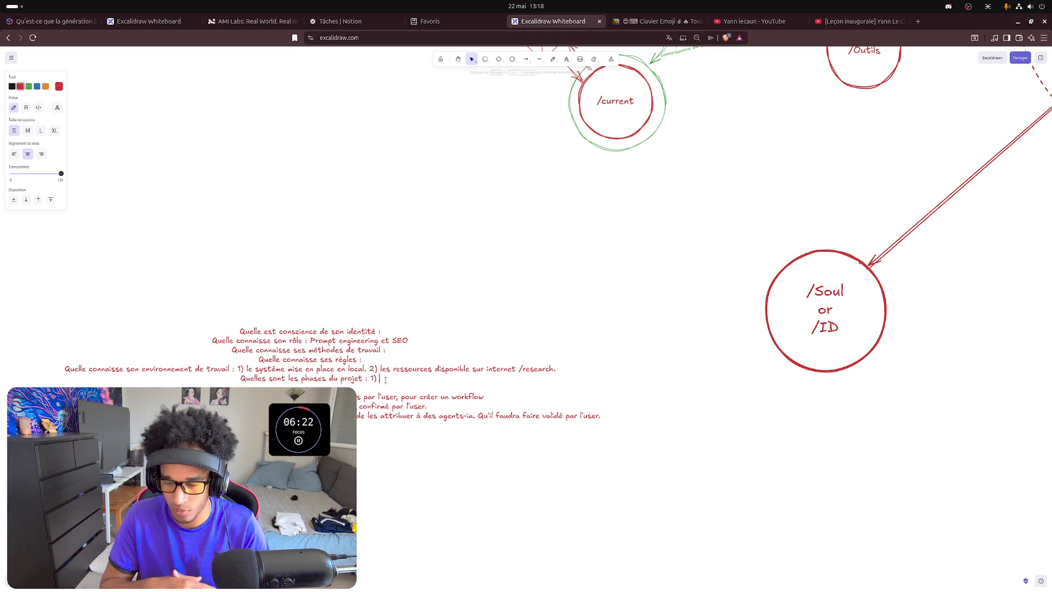
type("Cadrage du projet ")
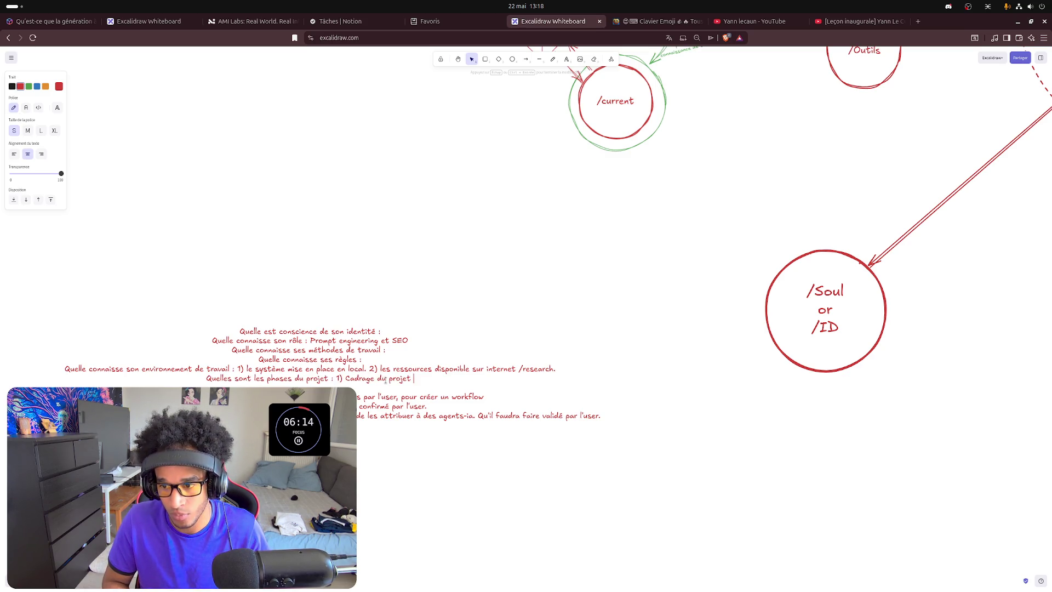
type("&")
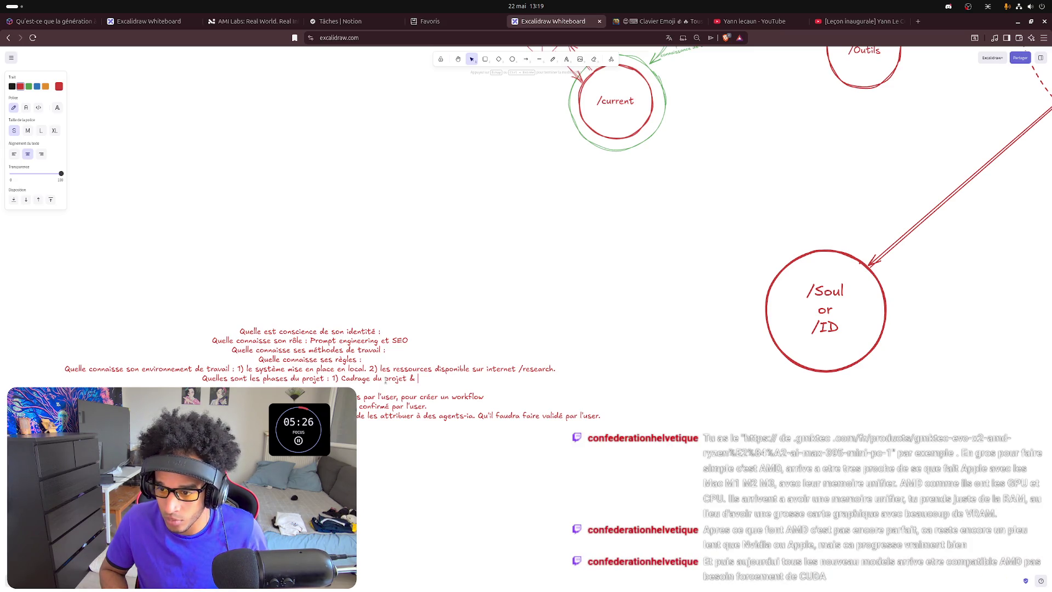
key("ctrl+shift+Left")
key("ctrl+shift+Left")
key("ctrl+shift+Left")
key("ctrl+shift+Left")
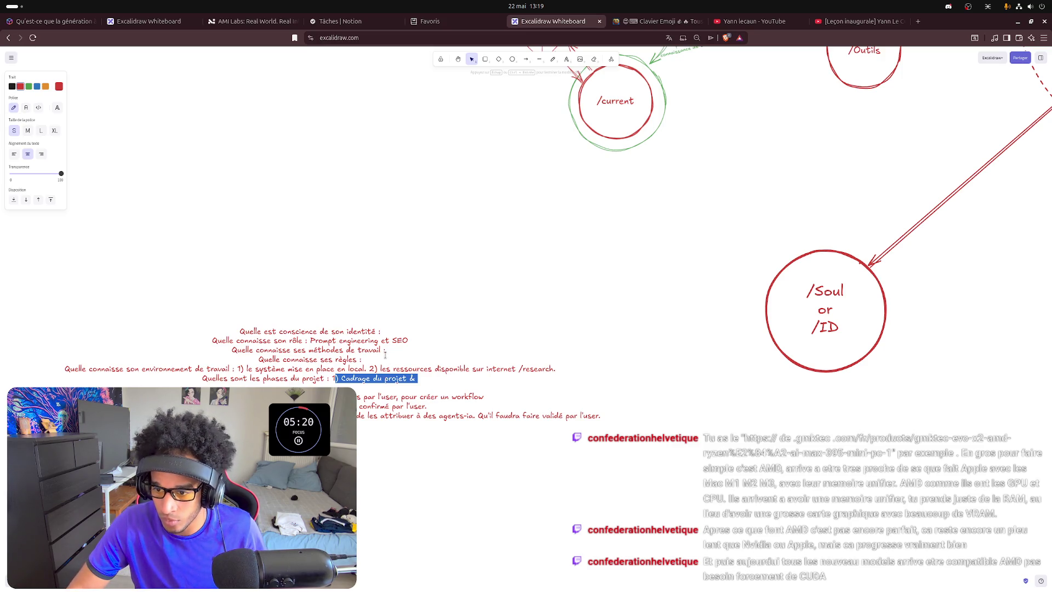
left_click(390, 350)
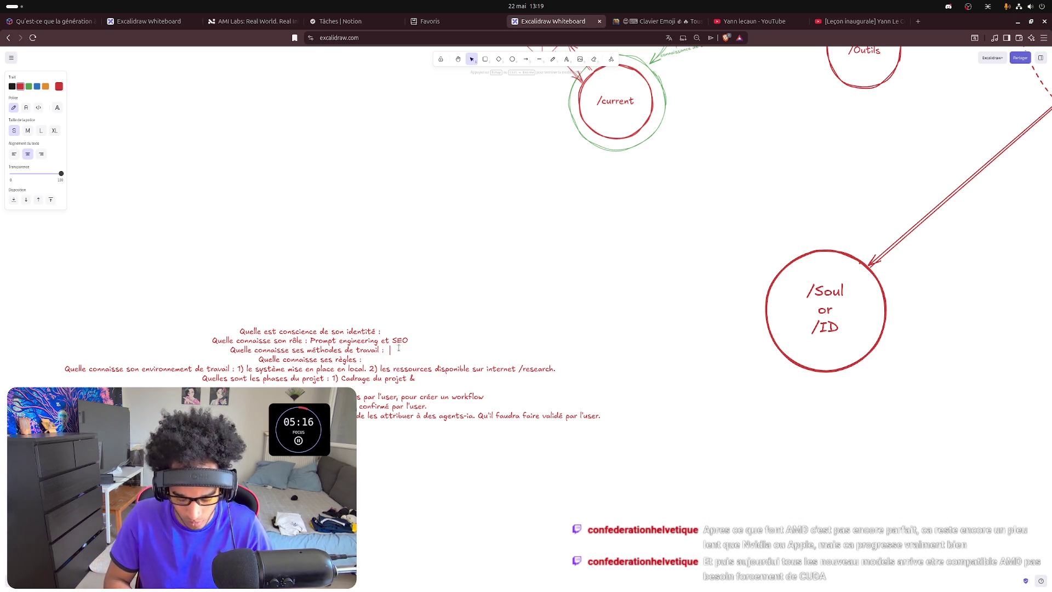
type("Phases projet ")
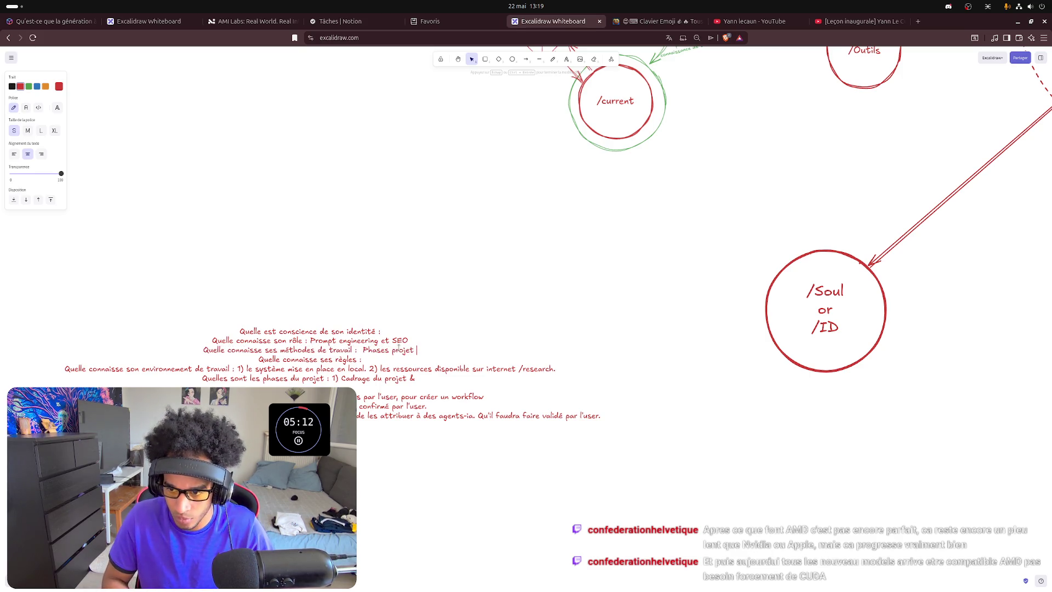
type("a")
- Make the working-methods answer read "Phases projet => 1) Cadrage projet. 2)"
key("BackSpace")
type("=> 1)")
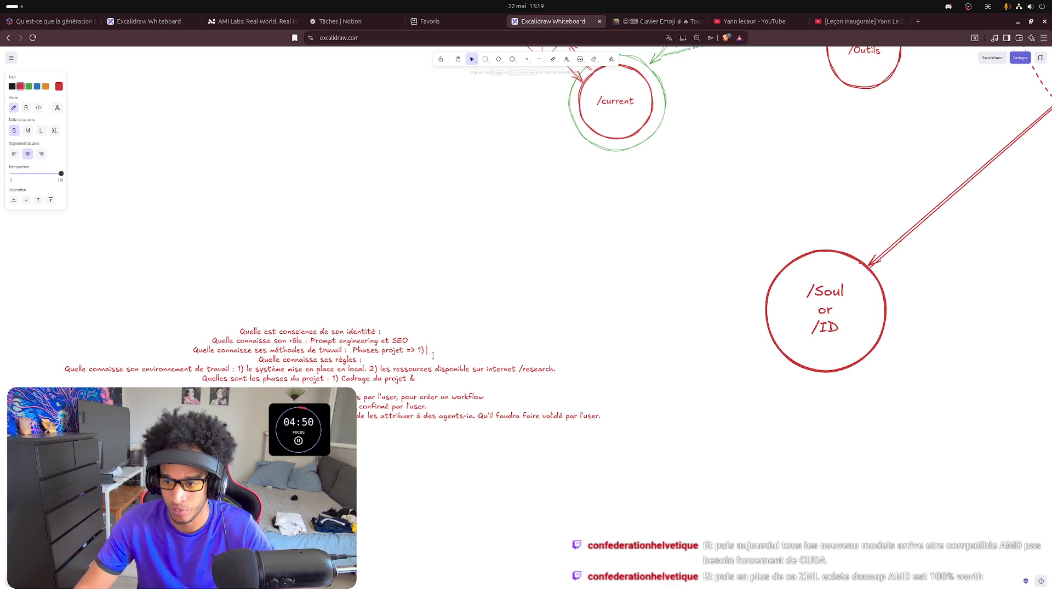
type("Cadrage projet")
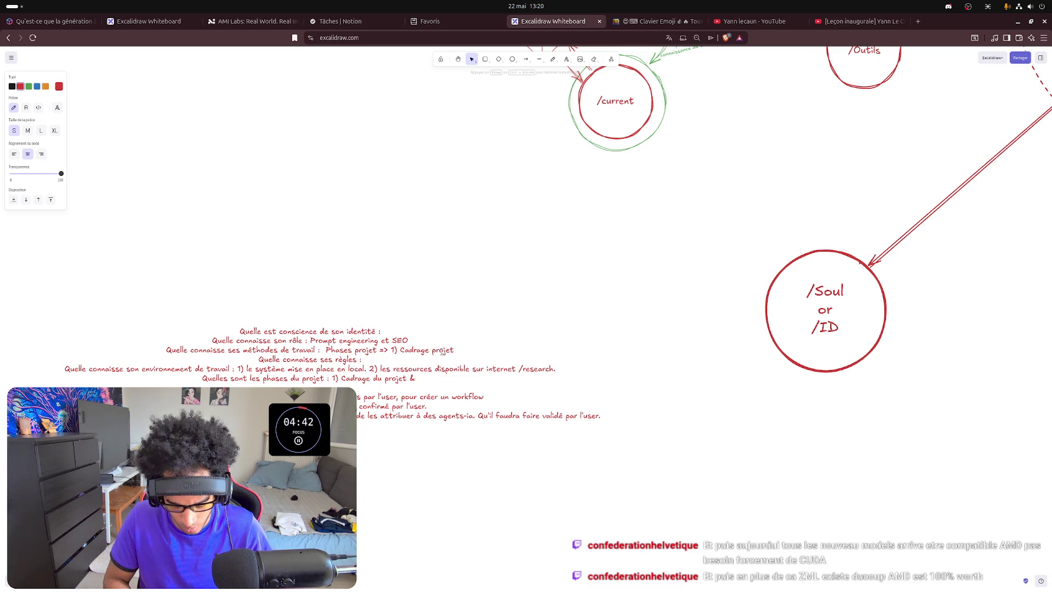
type(". 2)")
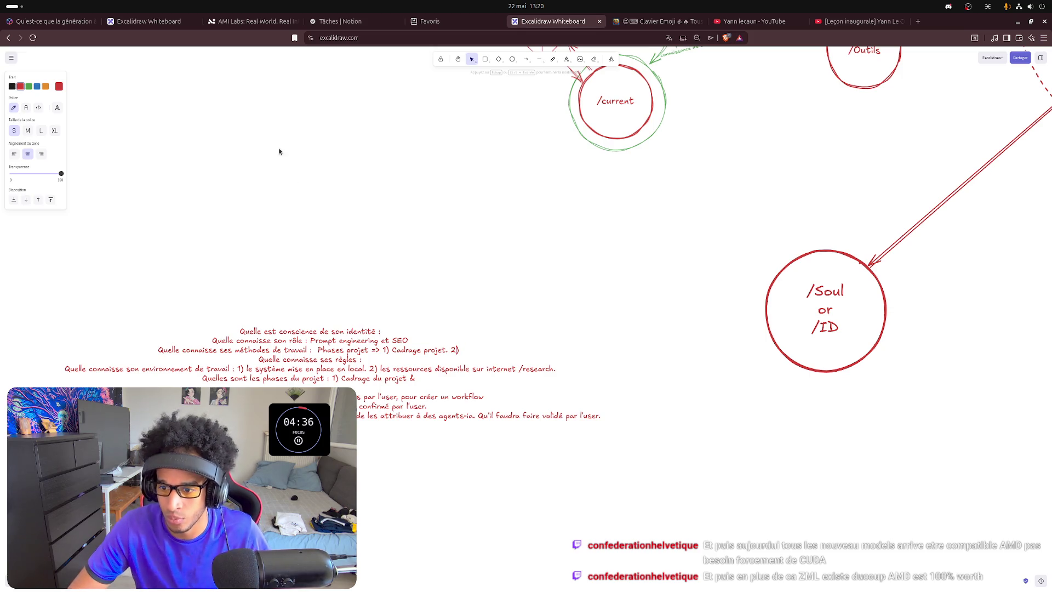
key("shift+Left")
- Delete the separate "Quelles sont les phases du projet" line
key("shift+Home")
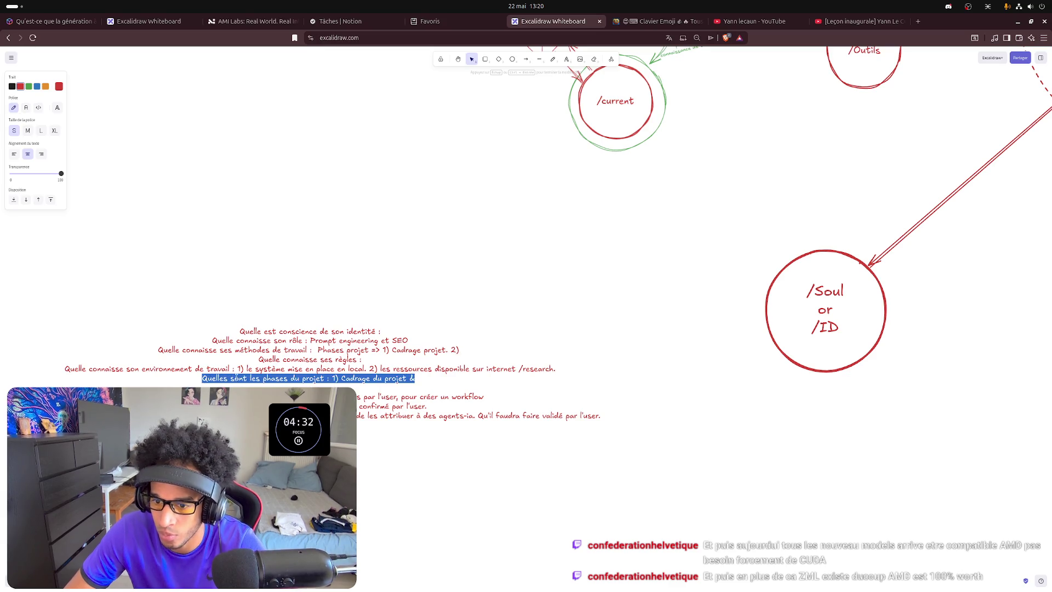
key("BackSpace")
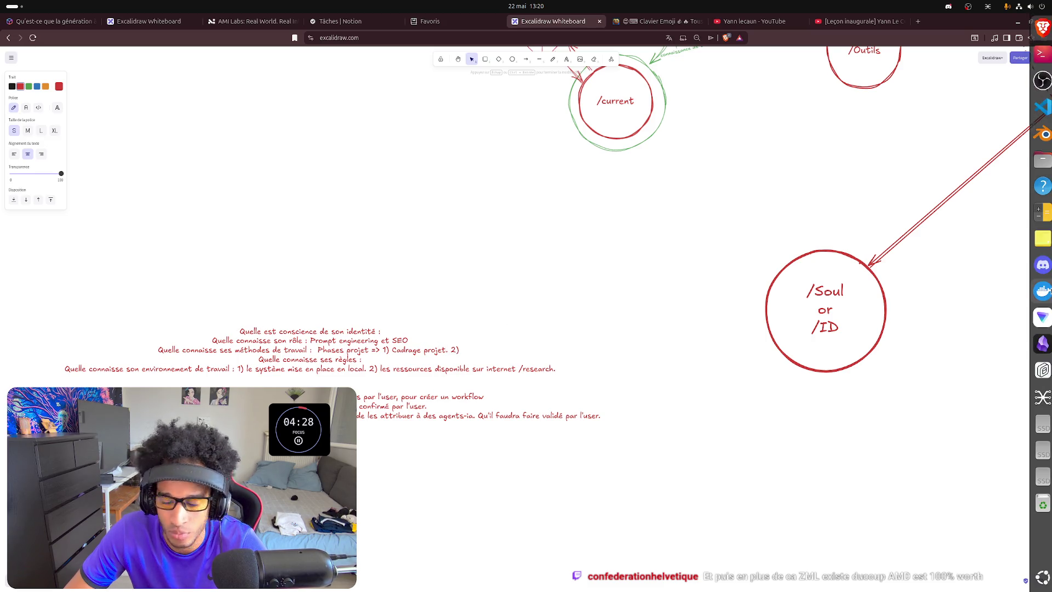
left_click(656, 275)
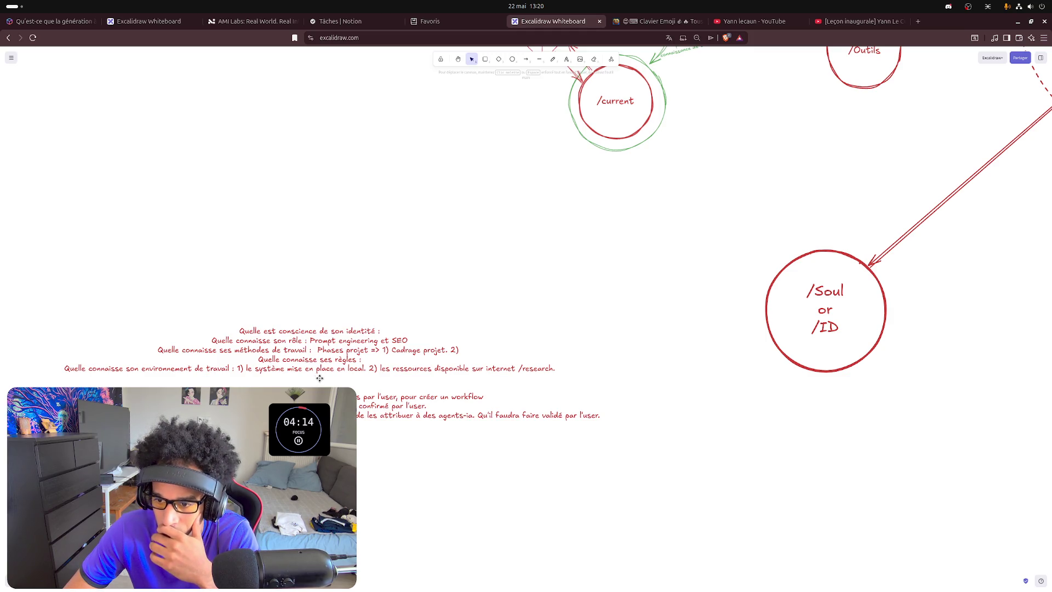
- Extend the first phase to read "Cadrage projet avec"
left_click(458, 355)
key("Return")
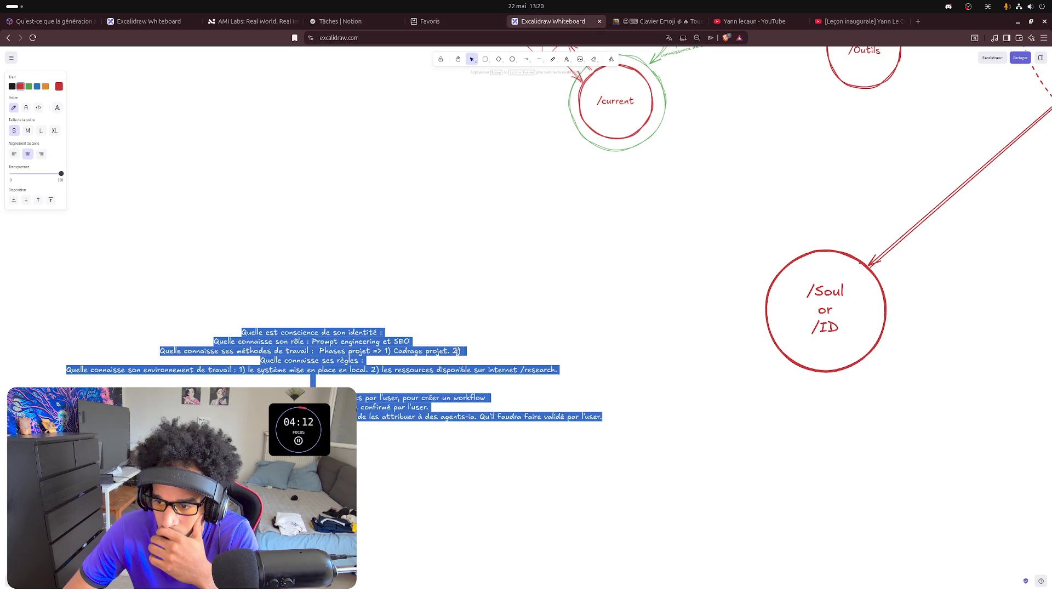
left_click(465, 351)
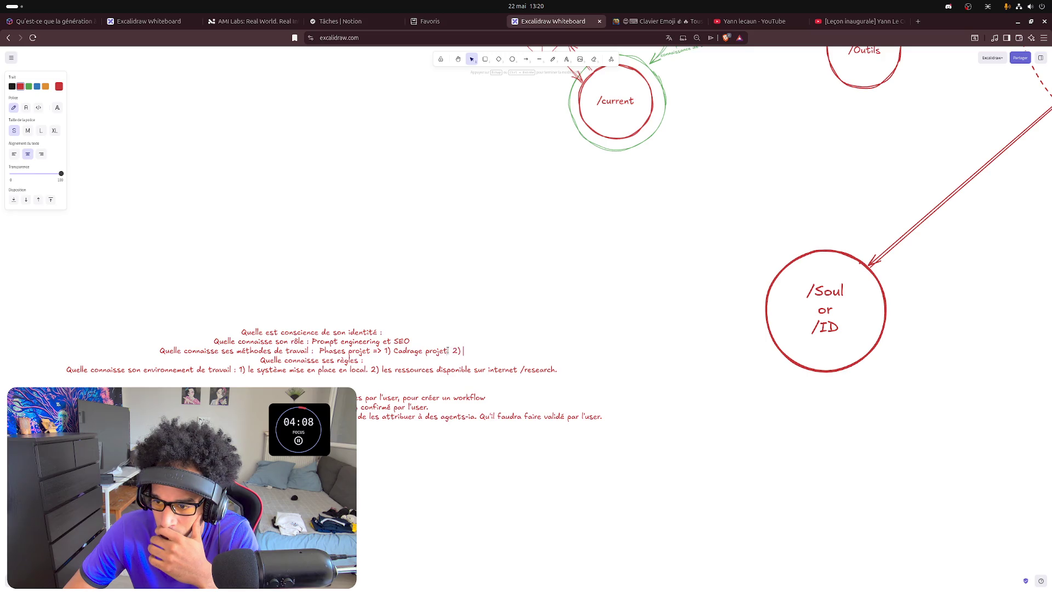
key("Left")
key("Left")
type("et avec")
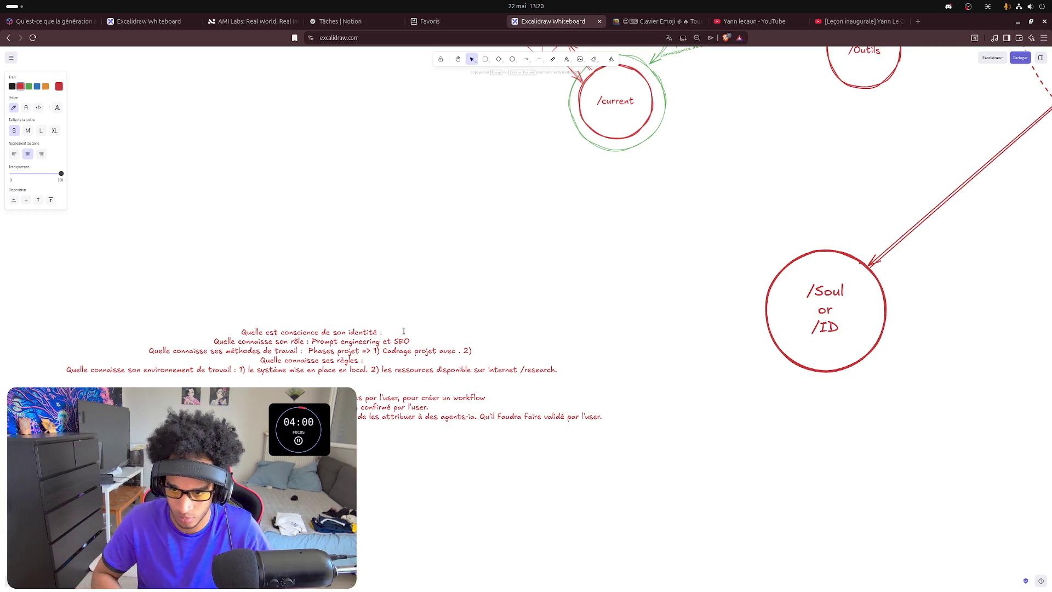
- Add "Concepts clés : Humain in the loop." under the identity question and remove SEO from the role
key("Return")
type("Concept clés")
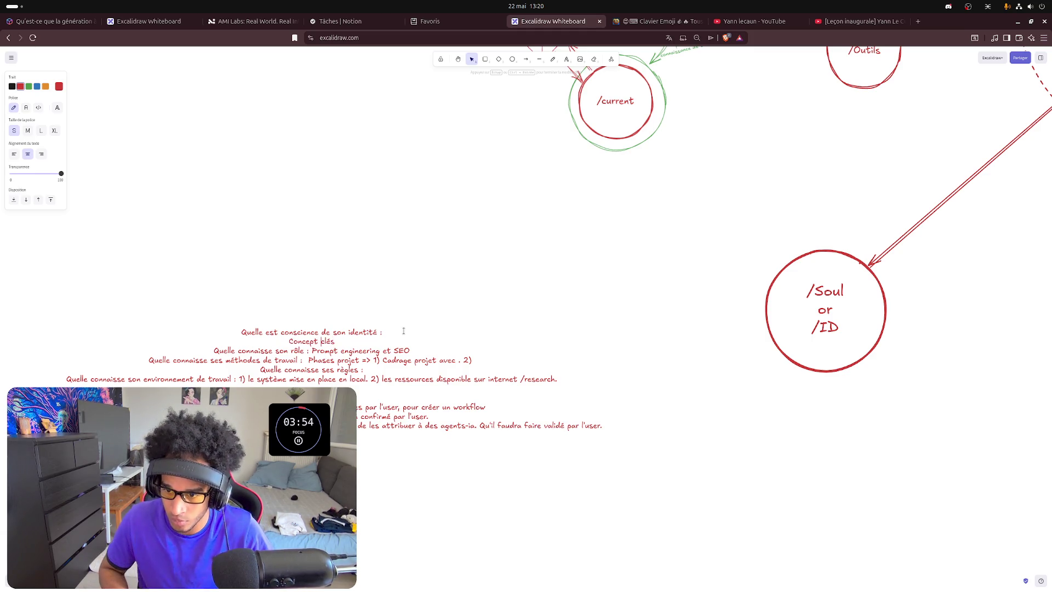
type("s : Humain ")
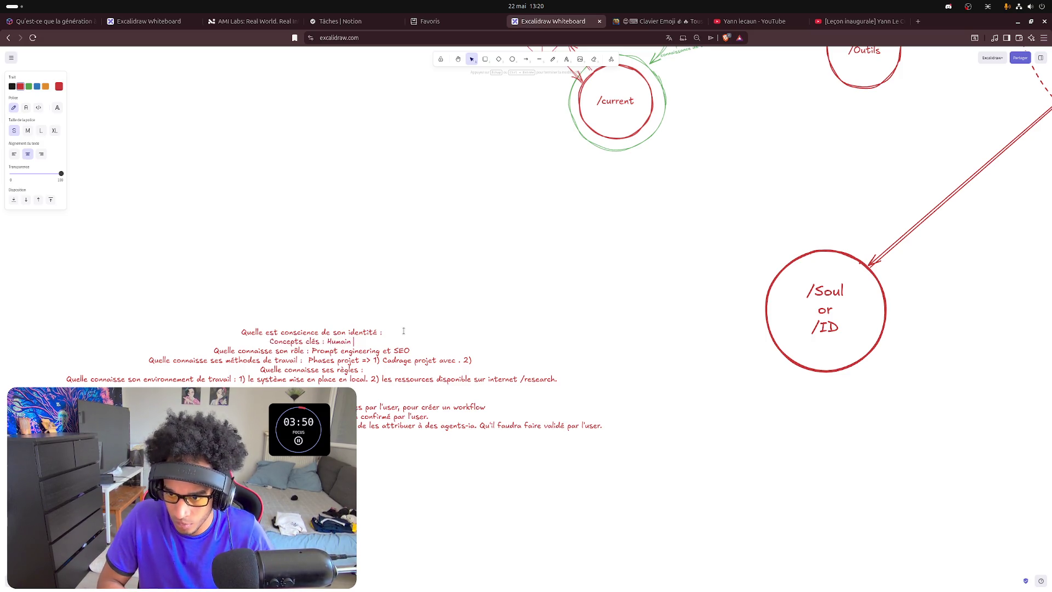
type("in the loop.")
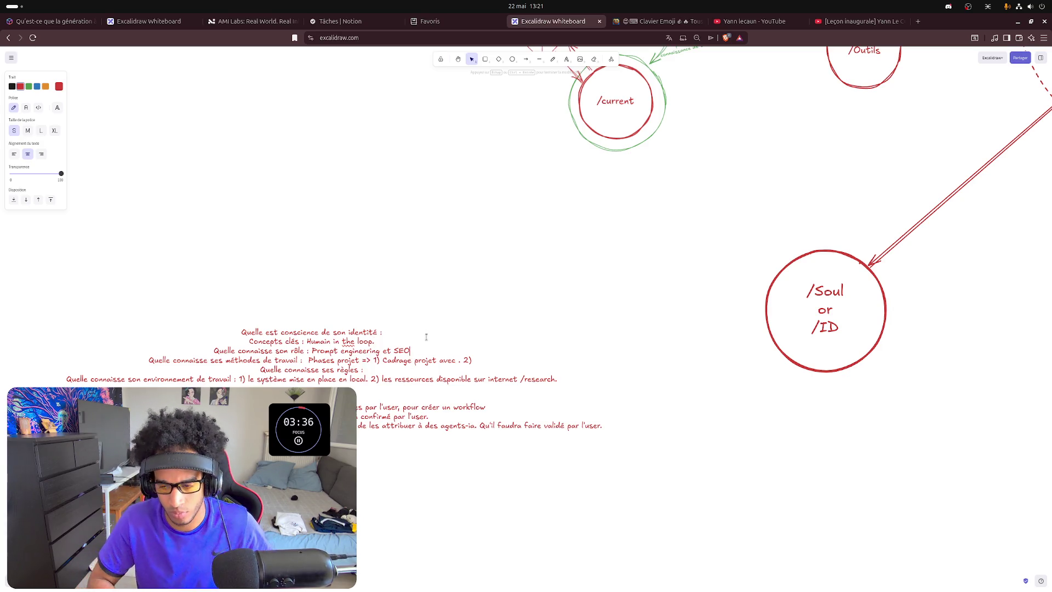
key("BackSpace")
key("BackSpace")
key("BackSpace")
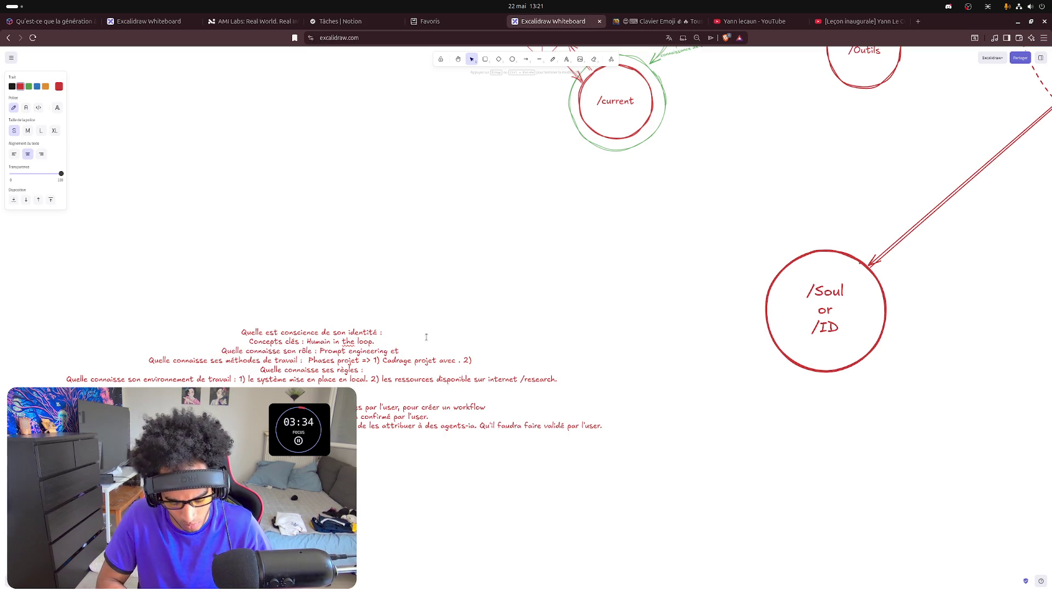
type("Coordinateur")
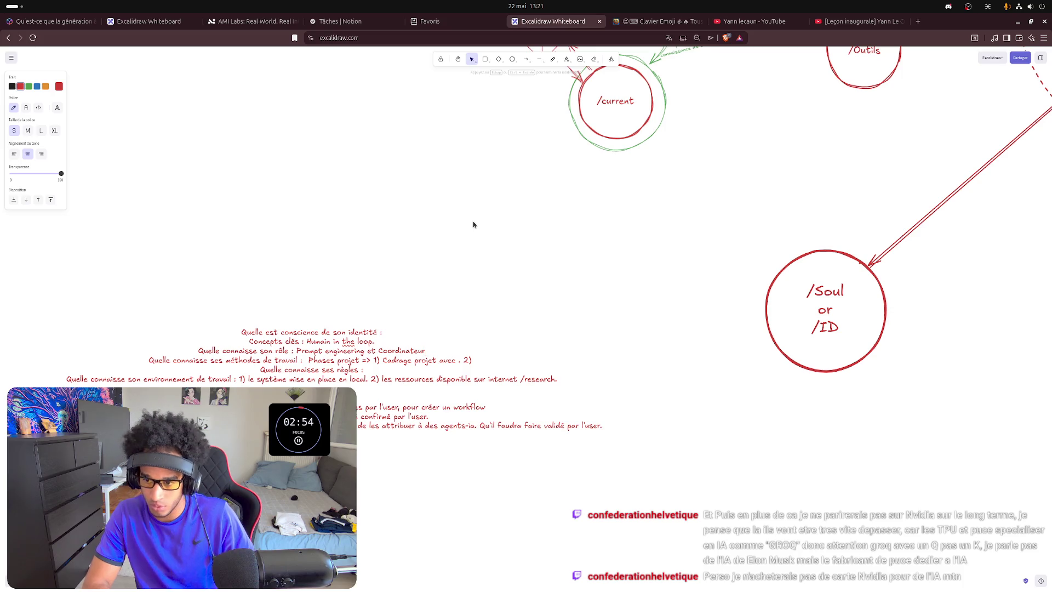
type(" projet")
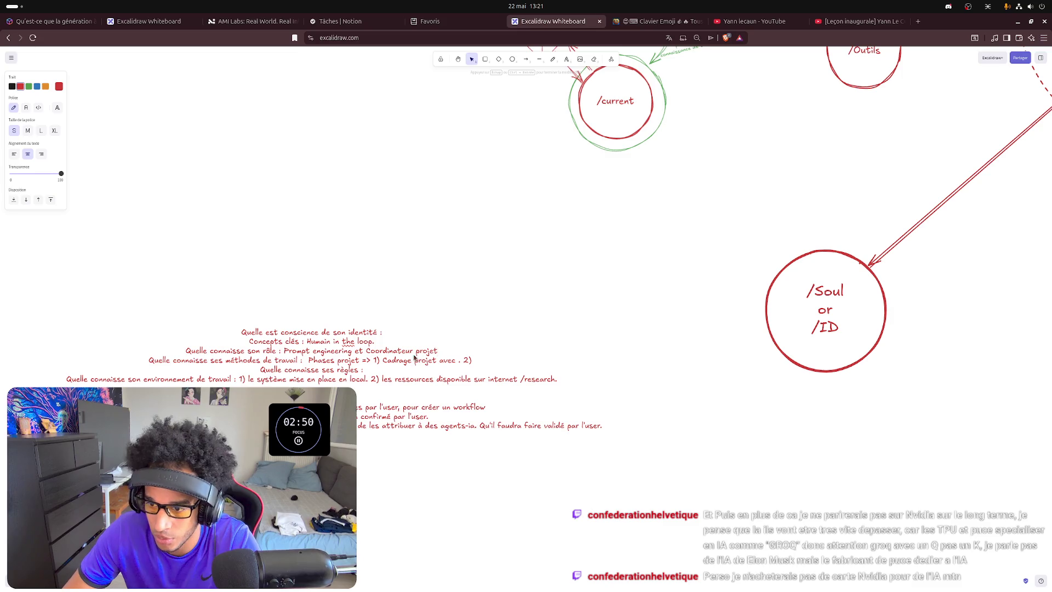
- Delete the extra space after 'avec' and move '2)' onto its own line
key("Left")
key("Left")
key("Left")
key("BackSpace")
type("validation")
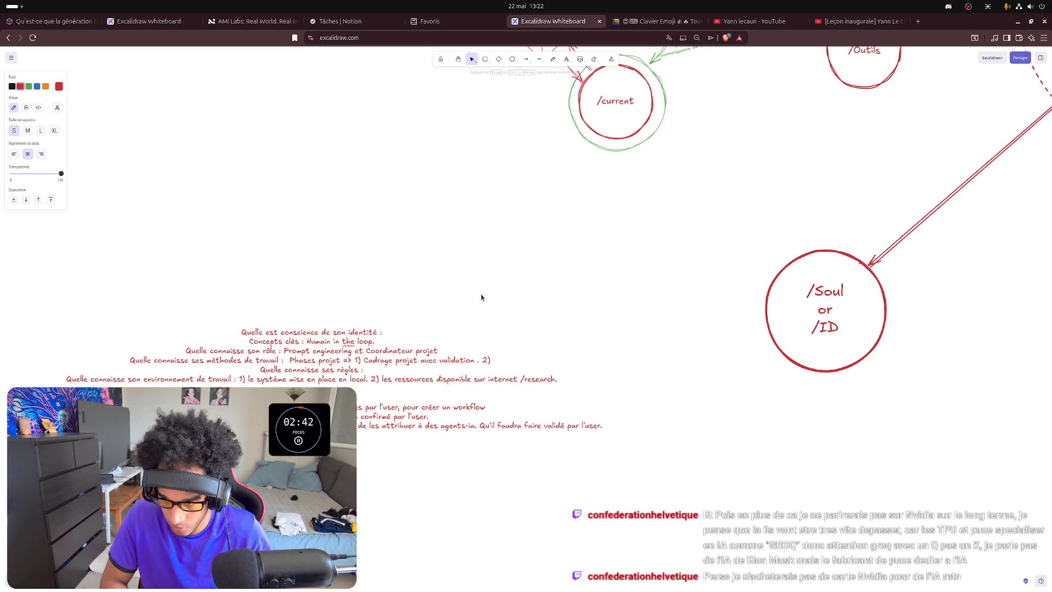
type("Hu")
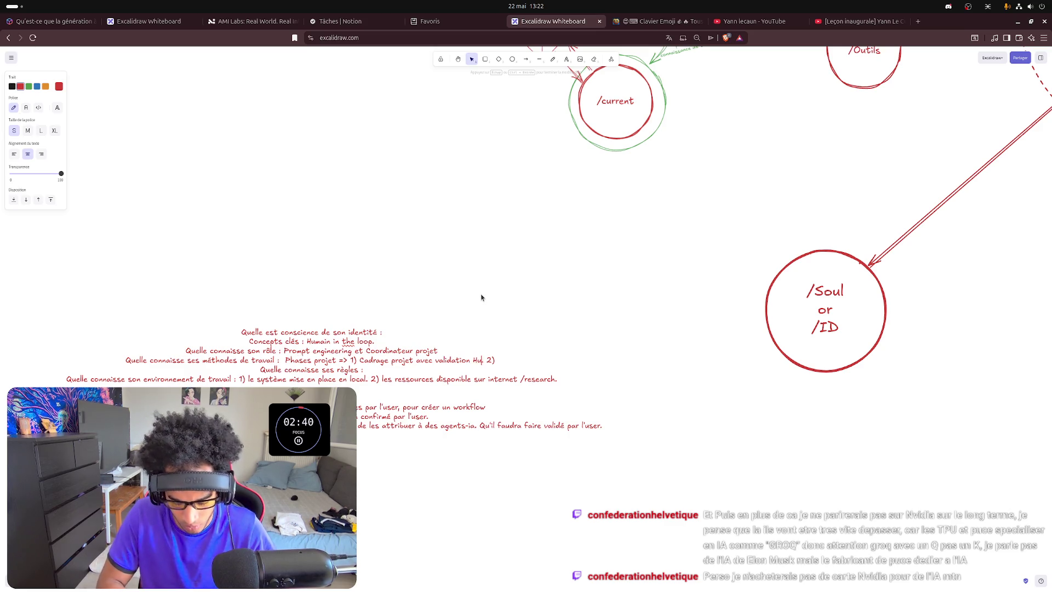
type("main")
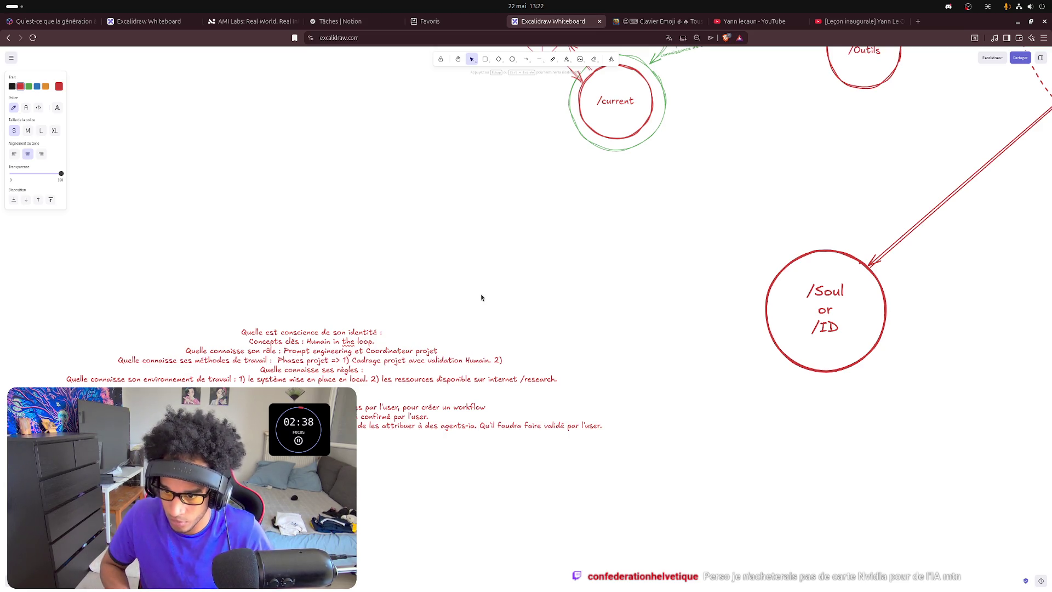
key("Return")
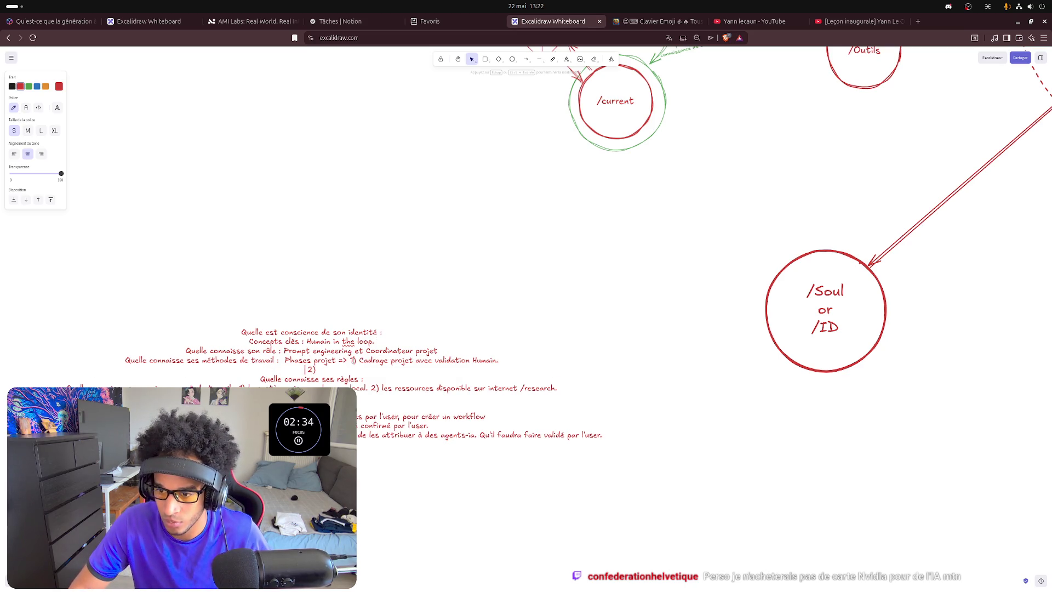
- Move phase 1 onto its own line, finish editing, then reopen the text block at the '2)' line
key("Return")
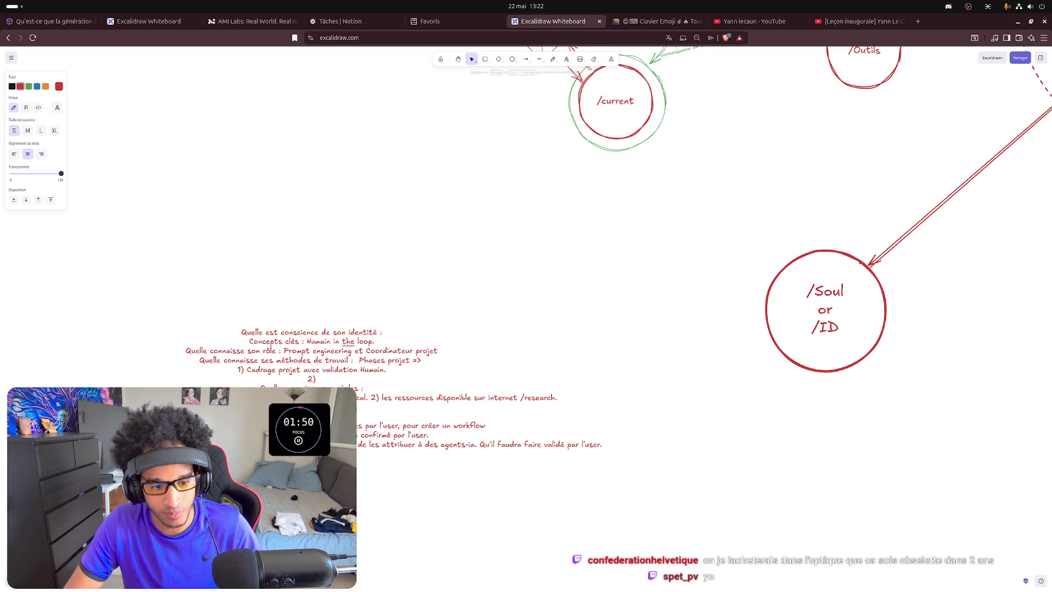
key("Escape")
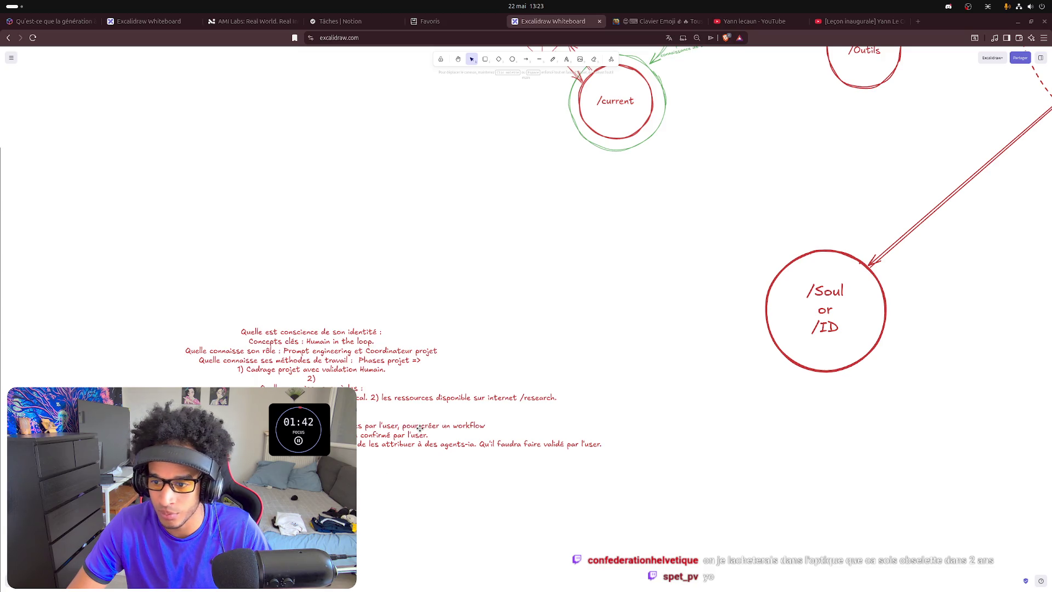
left_click(321, 379)
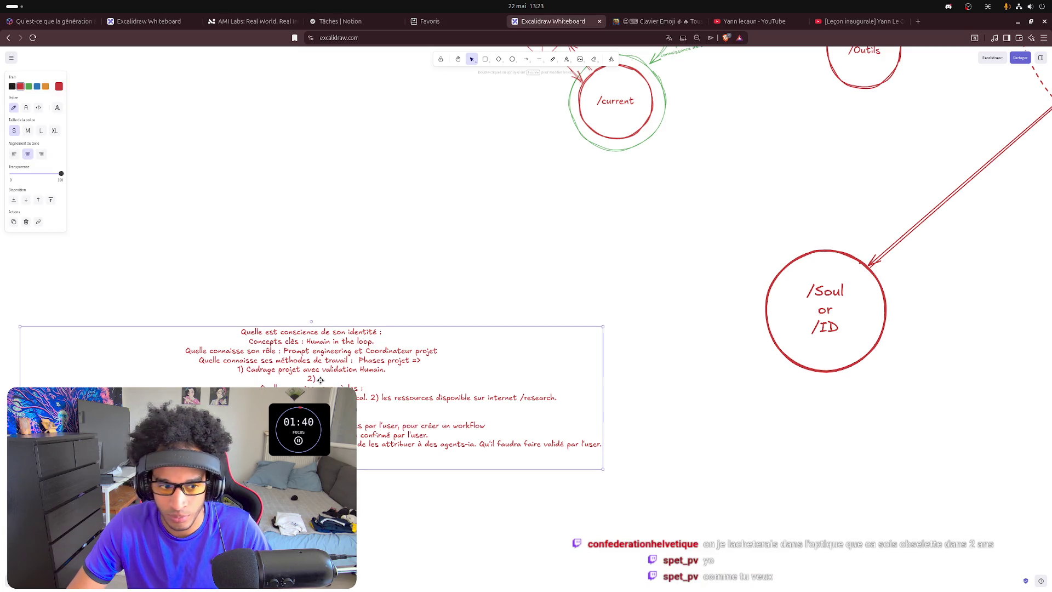
double_click(321, 379)
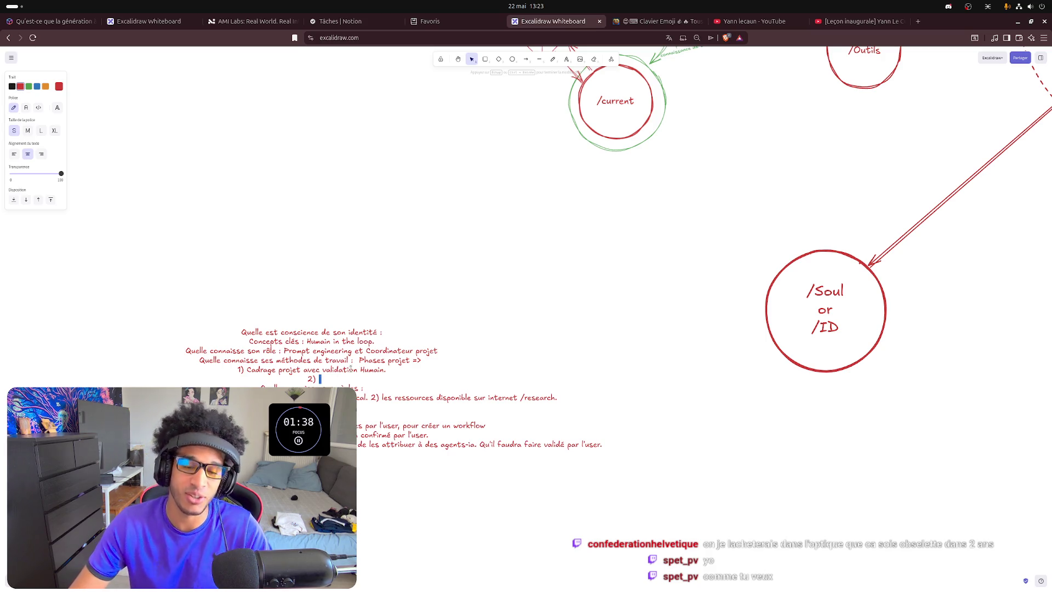
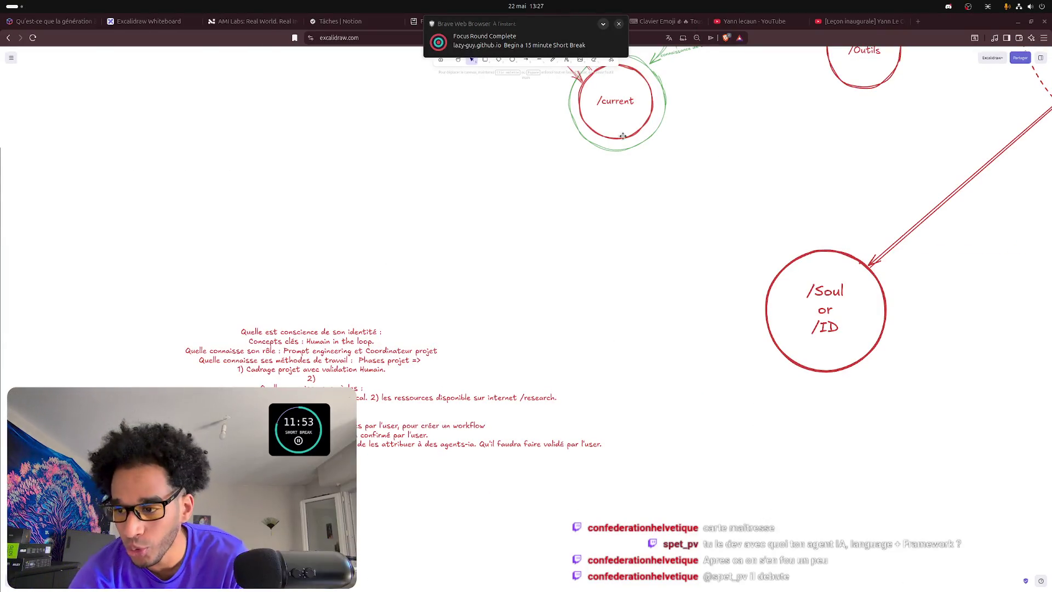
- Pan the canvas so the /Soul circle and AI System - SEO node come into view
left_click_drag(727, 190, 298, 271)
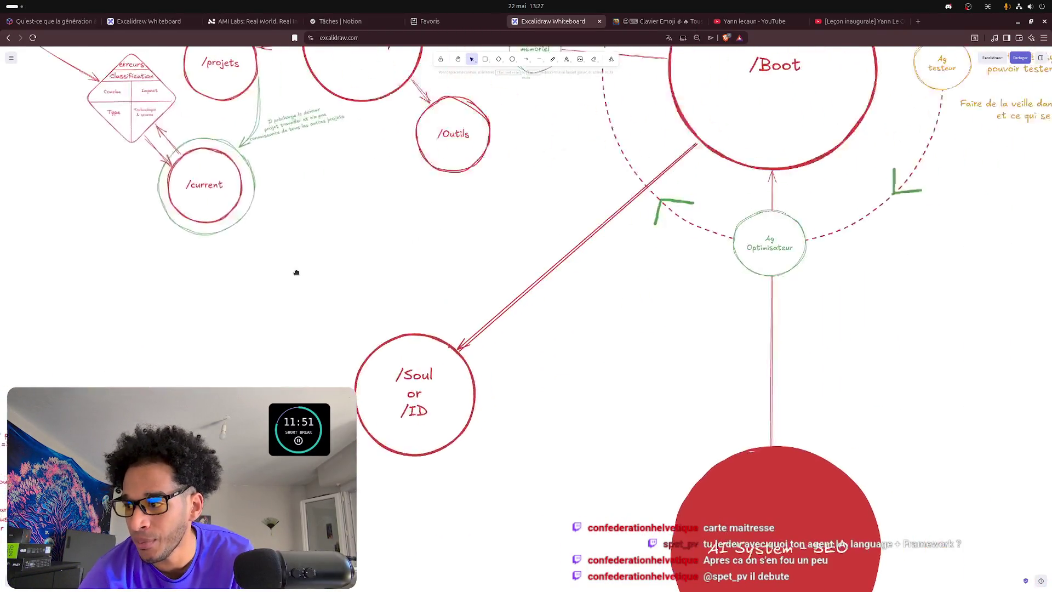
scroll(293, 255, "down", 2)
scroll(299, 245, "down", 3)
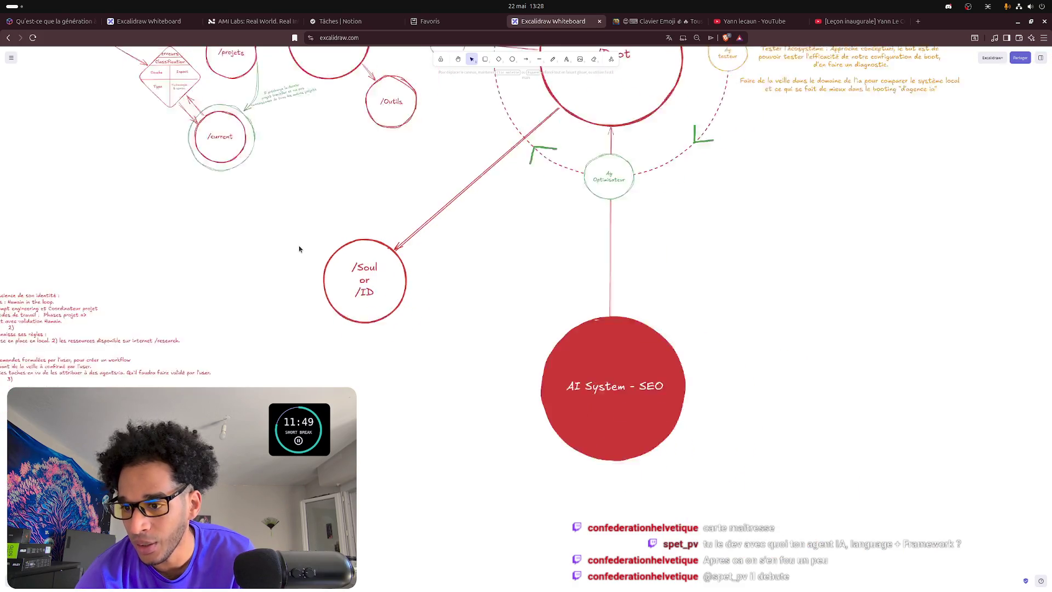
scroll(468, 258, "up", 3)
scroll(482, 315, "up", 2)
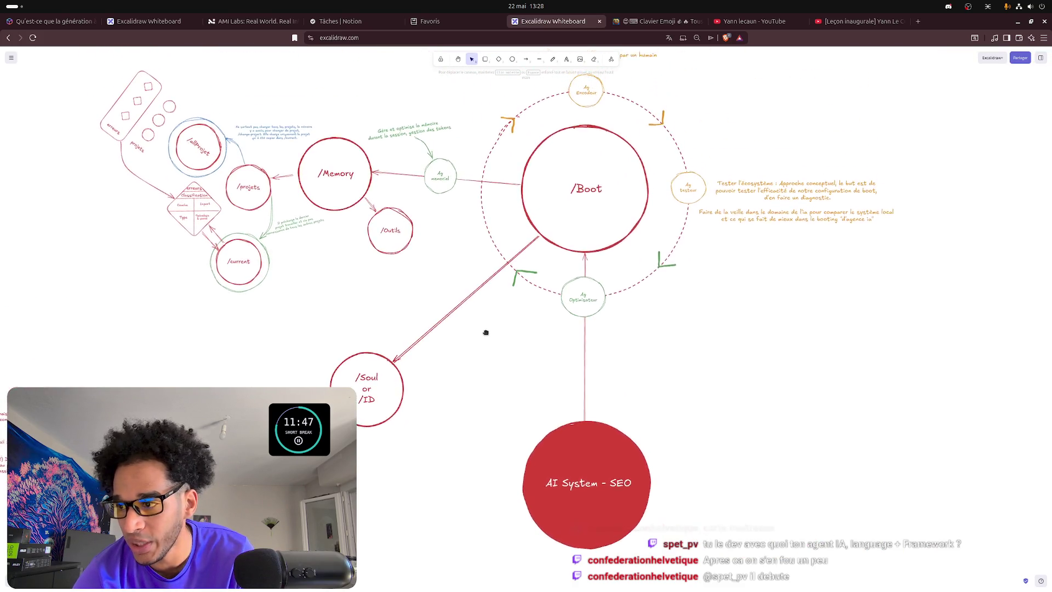
scroll(482, 337, "up", 2)
scroll(482, 352, "up", 1)
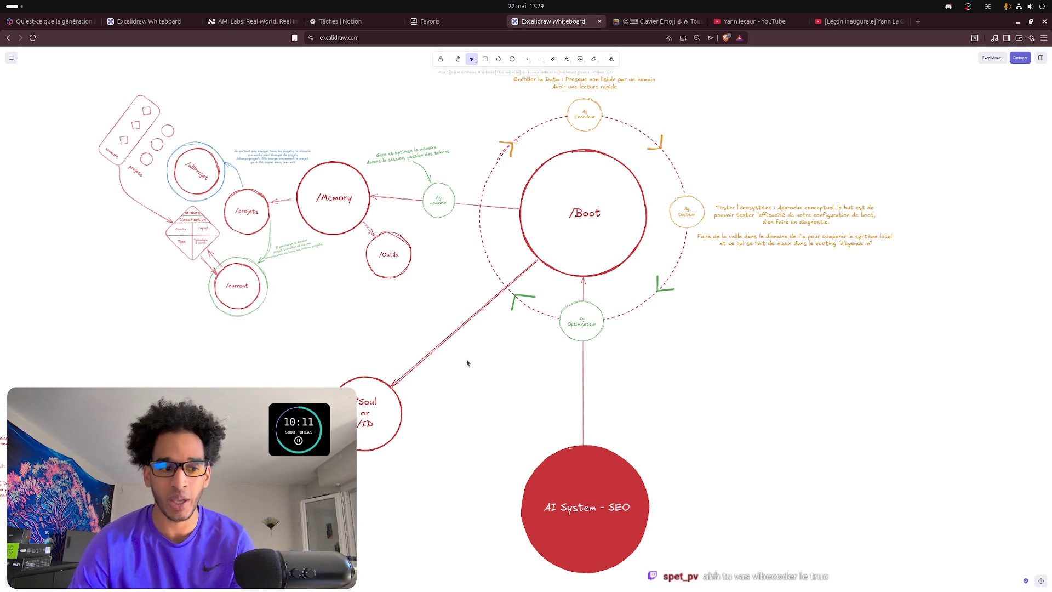
- Hide the browser and switch Obsidian to the Obsidian-Memoire vault's graph view
left_click(1018, 22)
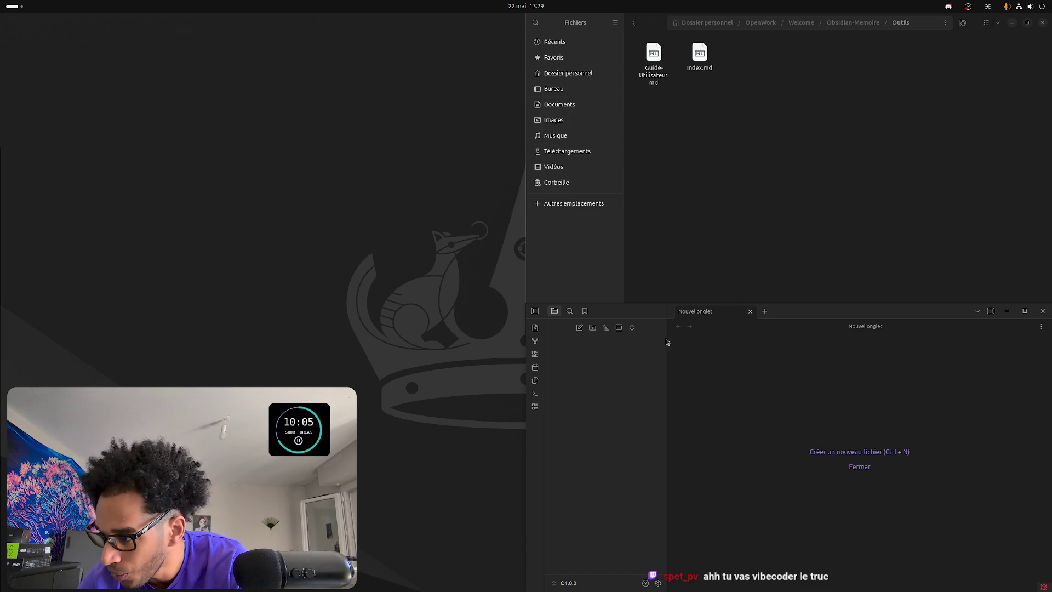
left_click(576, 583)
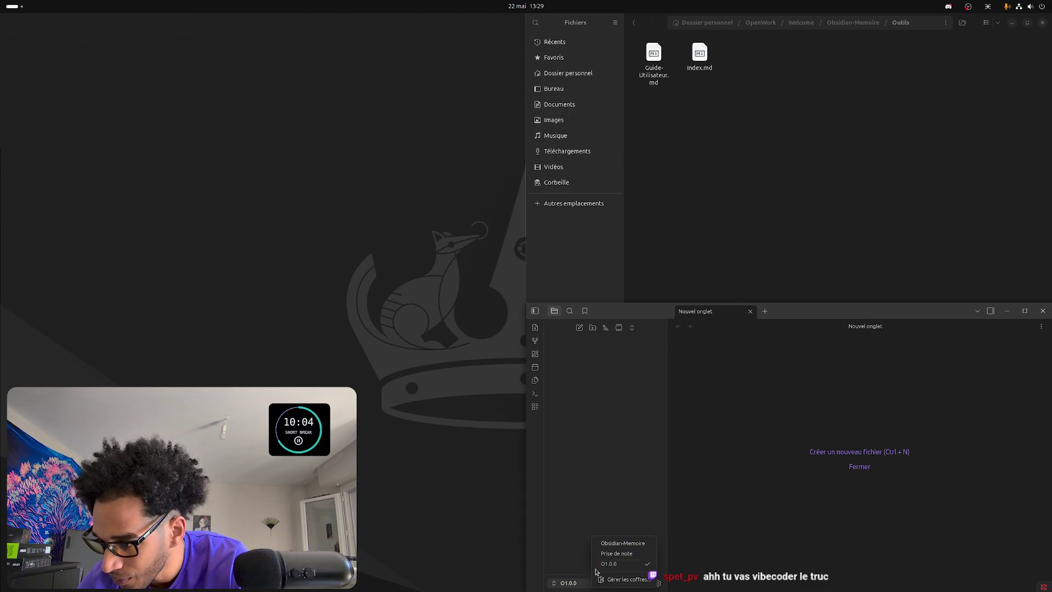
left_click(611, 542)
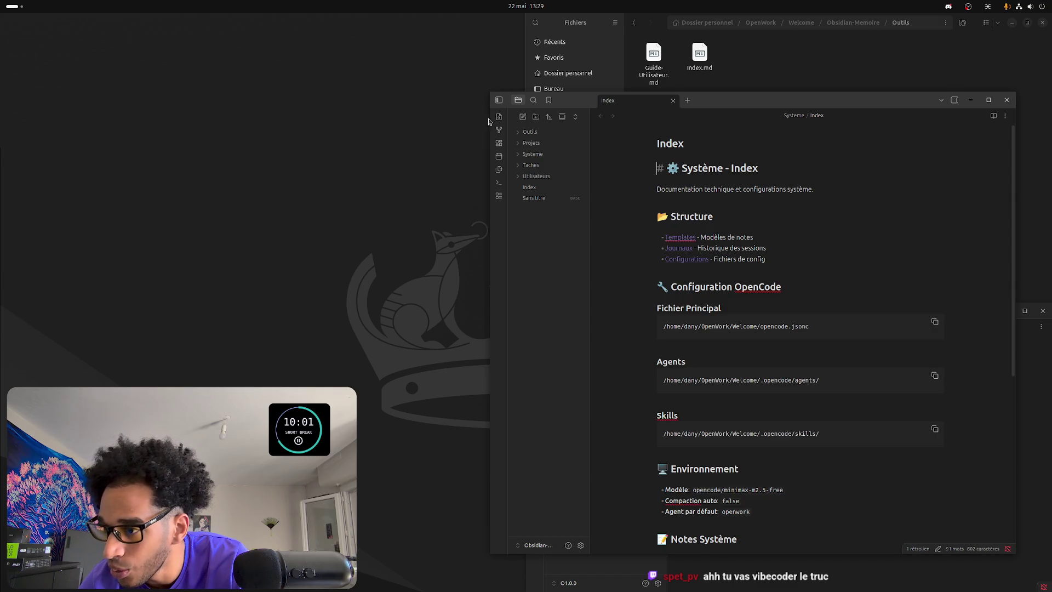
left_click(500, 131)
mouse_move(757, 101)
left_mouse_down()
mouse_move(784, 105)
mouse_move(735, 107)
mouse_move(790, 124)
left_mouse_up()
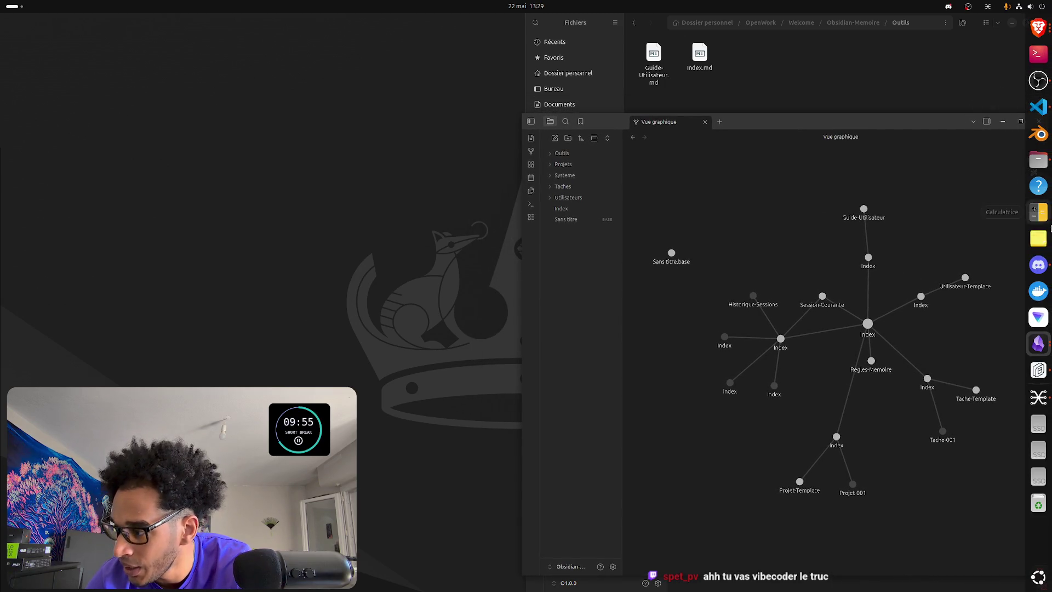
- Launch OpenWork, then bring the vault's graph window to the front from the window overview
left_click(1039, 370)
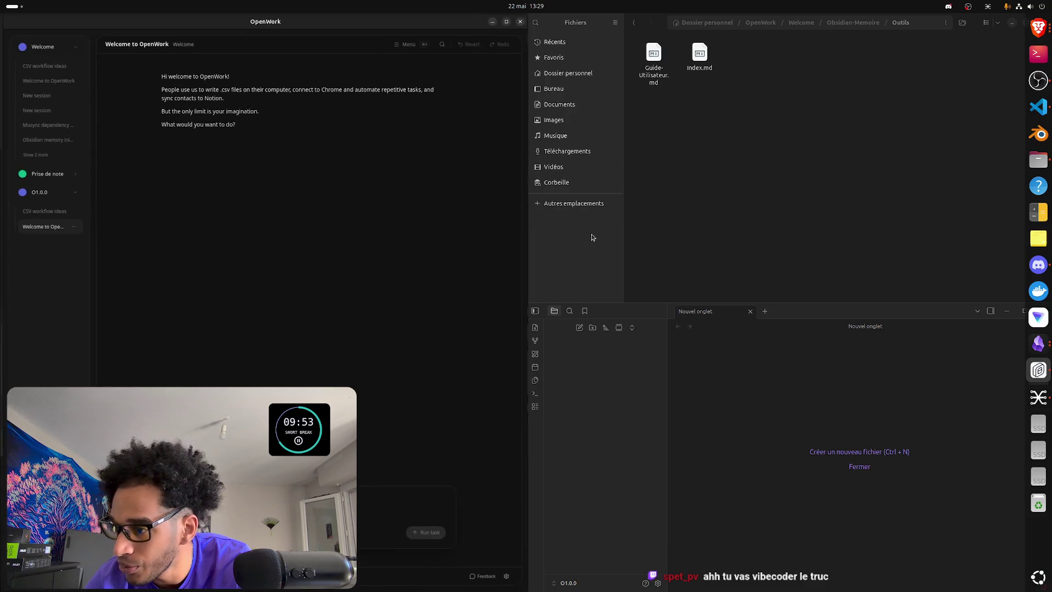
key("super")
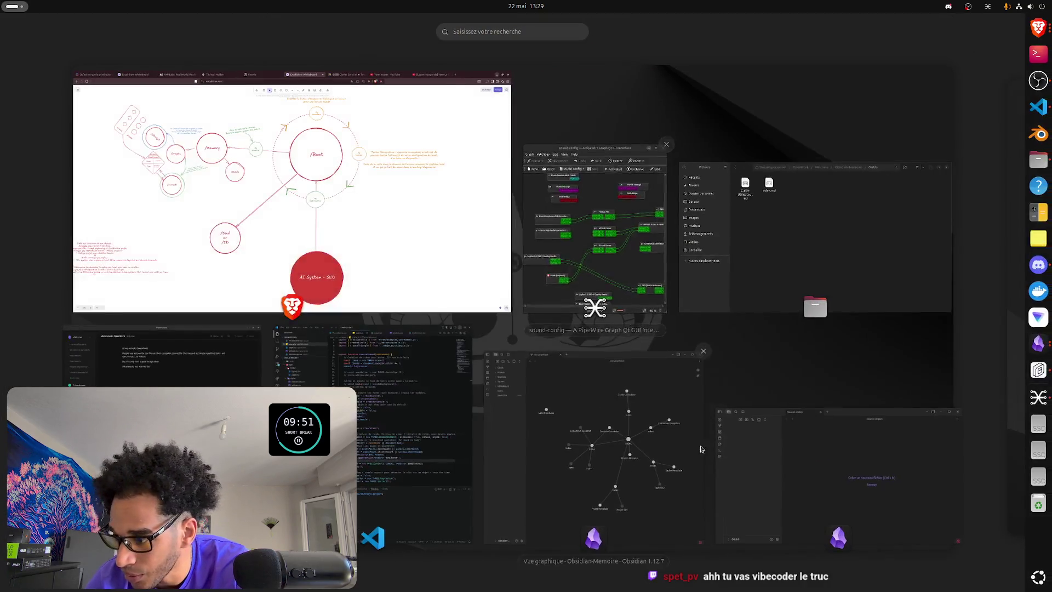
left_click(559, 407)
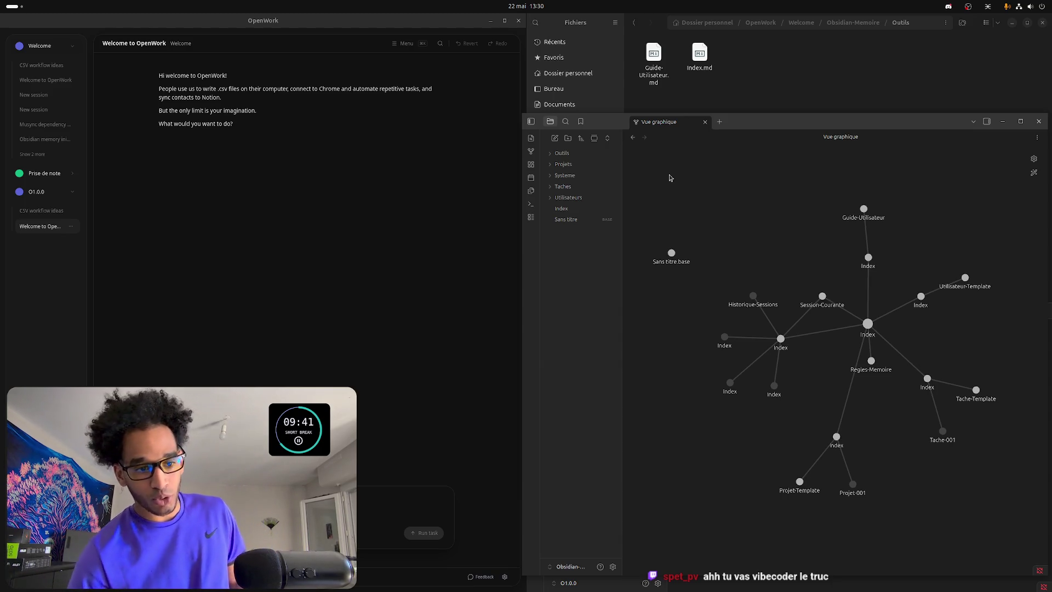
- Review the Index and Utilisateurs/Index notes, return to the graph, then close the memory vault window
left_click(867, 324)
scroll(723, 251, "down", 3)
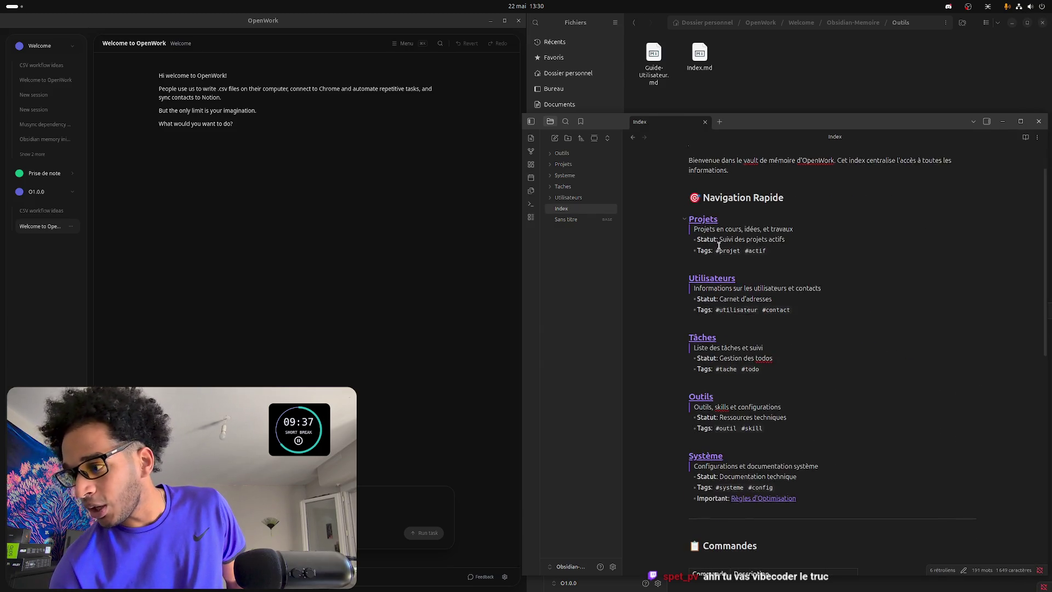
left_click(711, 231)
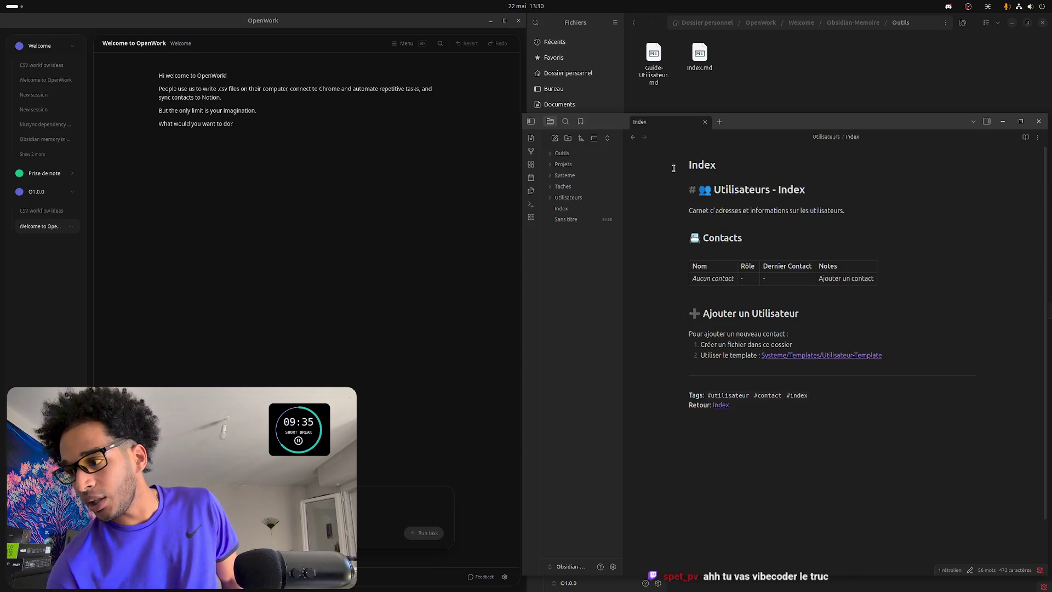
left_click(562, 208)
key("ctrl+g")
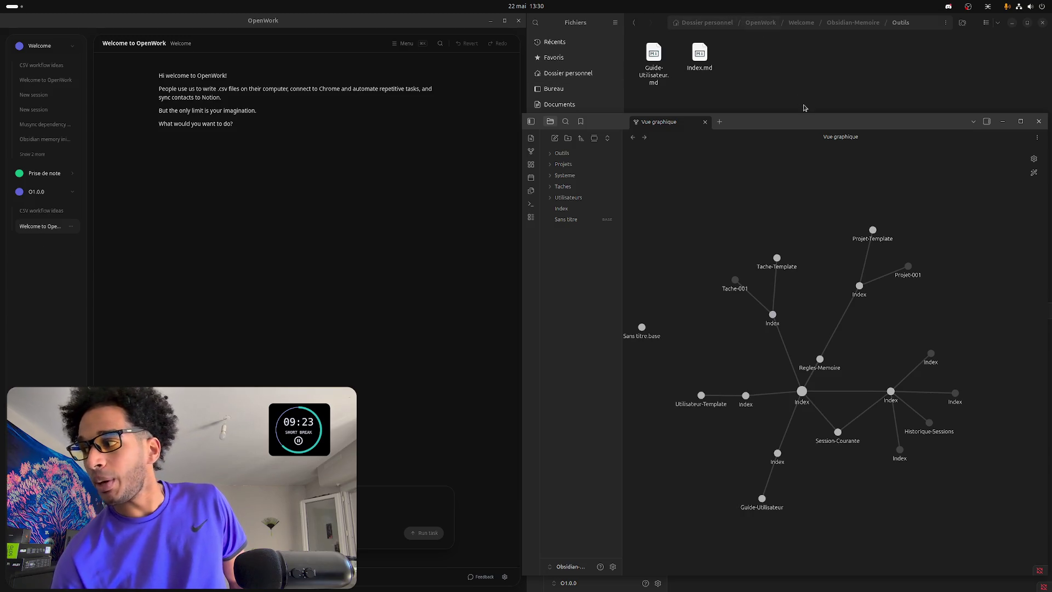
left_click(1040, 123)
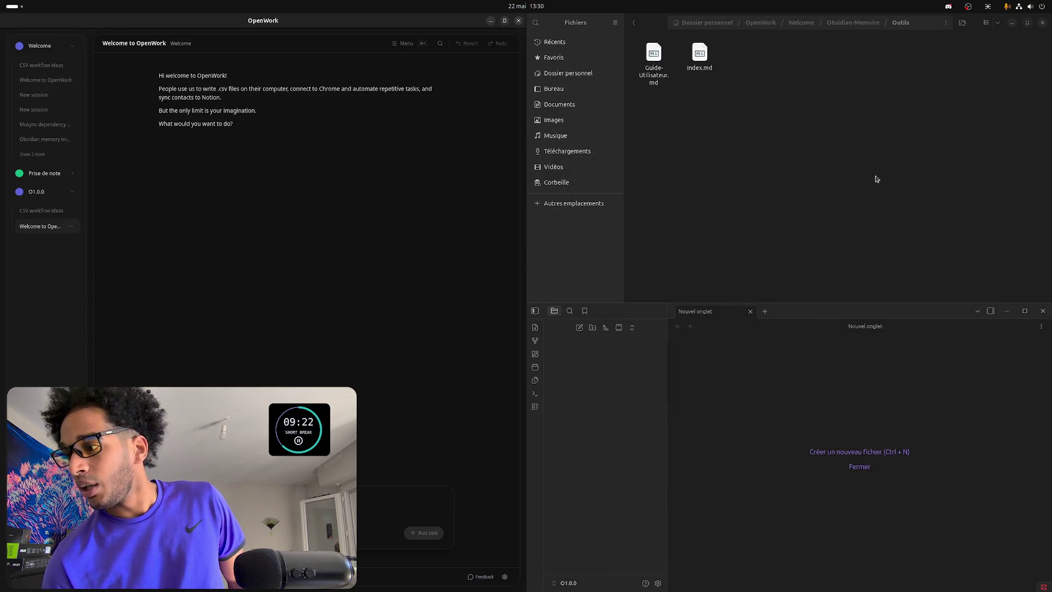
- Minimize the file manager, vault and OpenWork windows and restore the Brave Excalidraw tab
left_click(1010, 25)
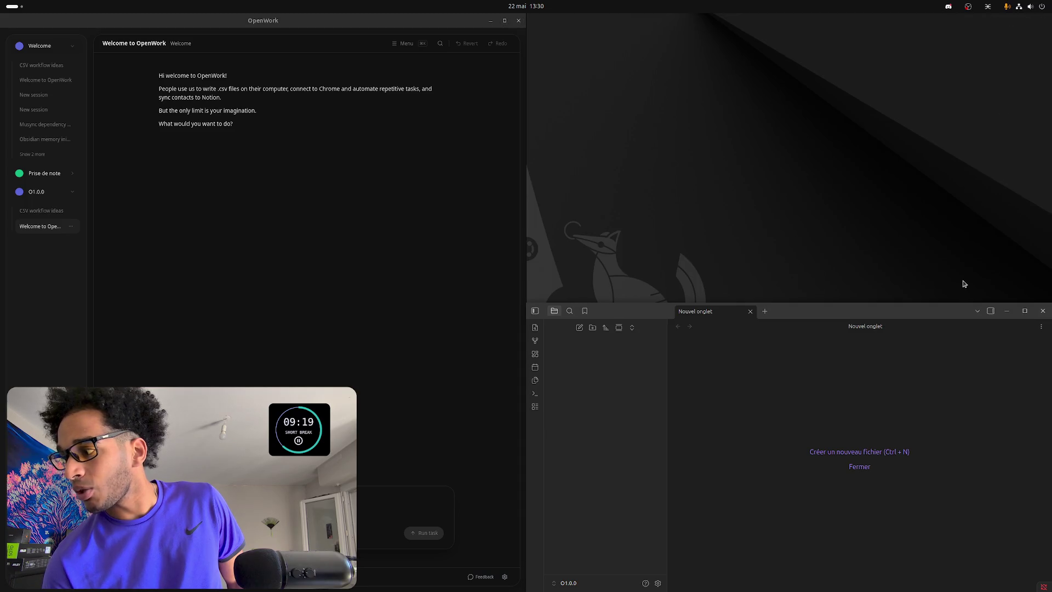
left_click(1007, 316)
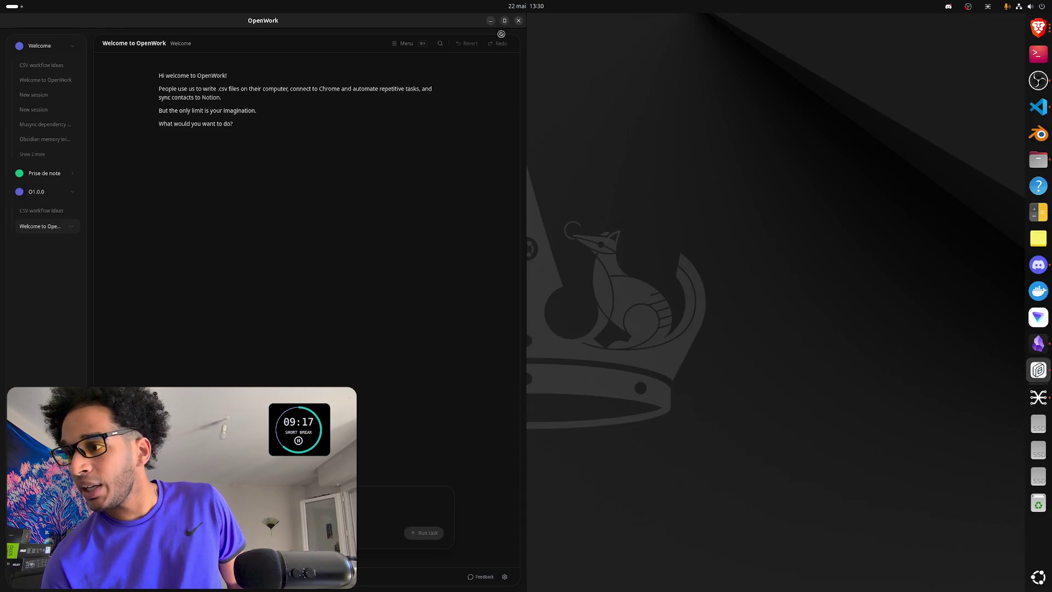
left_click(490, 21)
left_click(1038, 29)
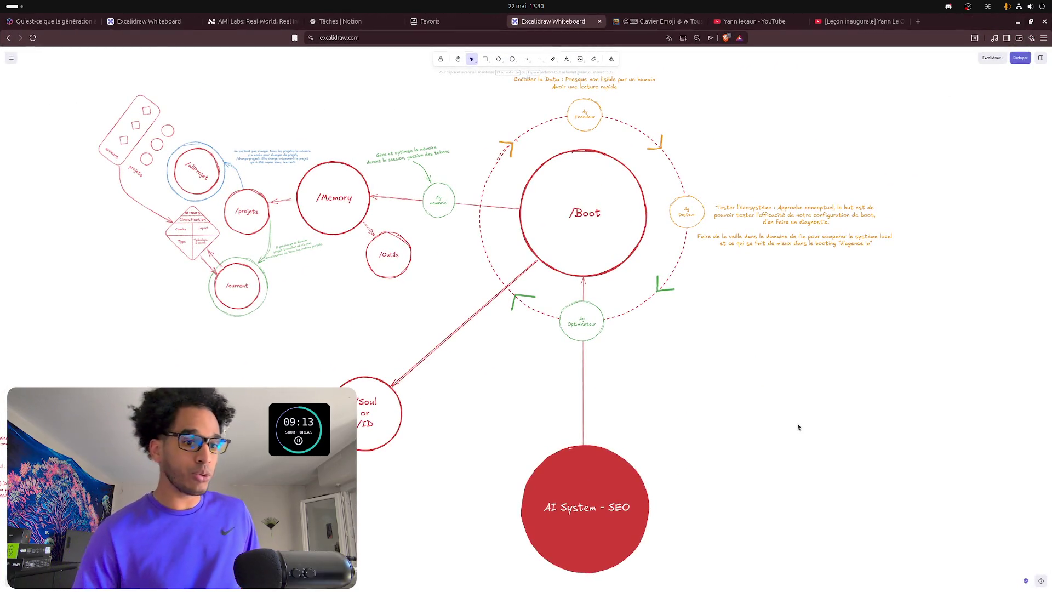